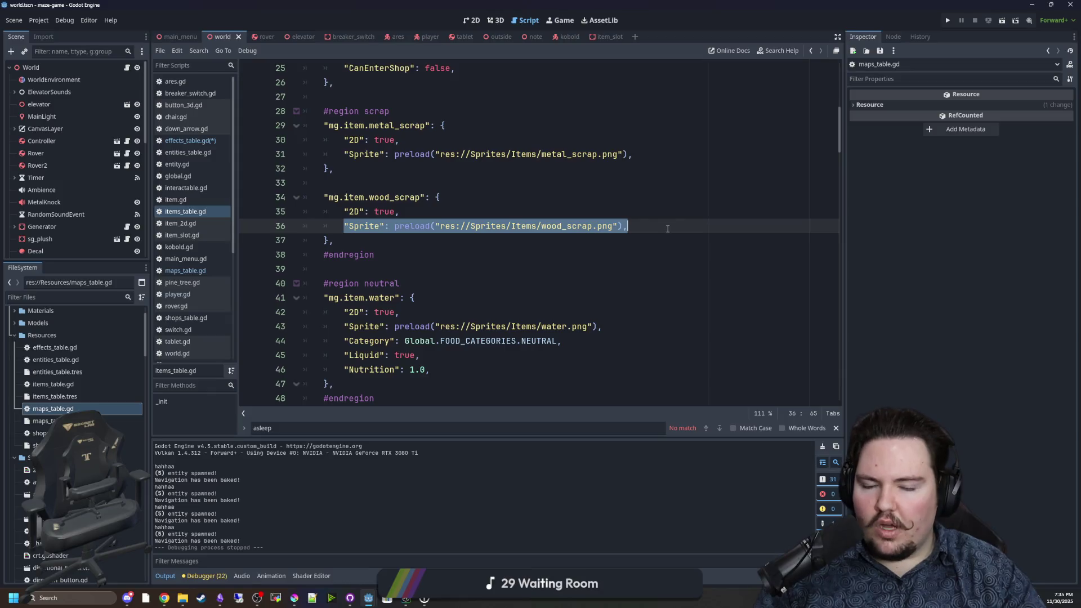
Bring up effects_table.gd with its mg.effect.hunger entry and EffectHunger class.
{"action": "scroll", "coordinate": [463, 247], "scroll_direction": "down", "scroll_amount": 4}
{"action": "scroll", "coordinate": [462, 247], "scroll_direction": "down", "scroll_amount": 13}
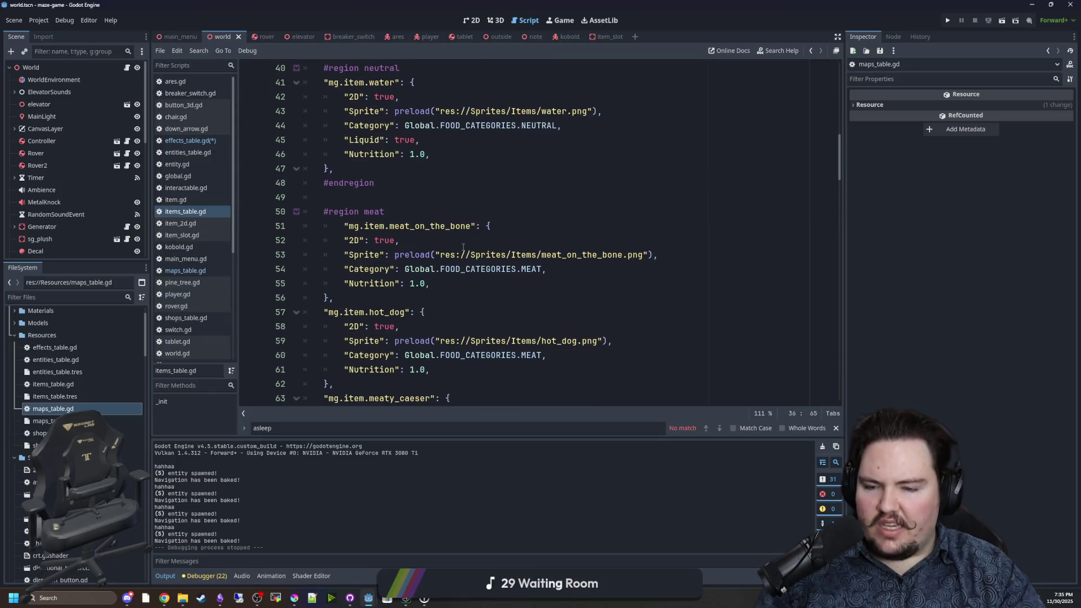
{"action": "scroll", "coordinate": [463, 247], "scroll_direction": "down", "scroll_amount": 17}
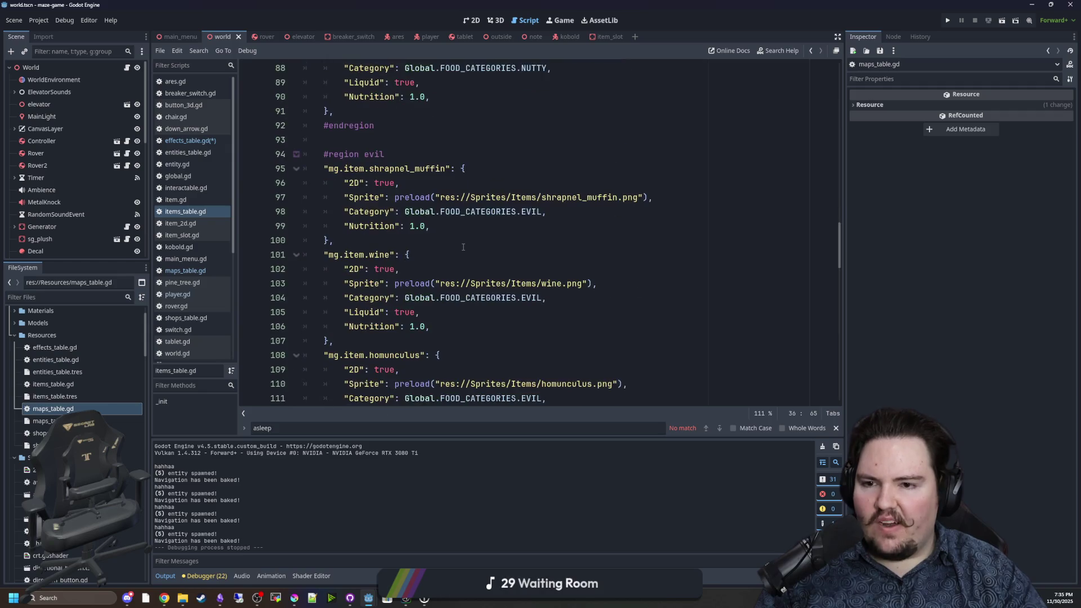
{"action": "scroll", "coordinate": [463, 247], "scroll_direction": "down", "scroll_amount": 11}
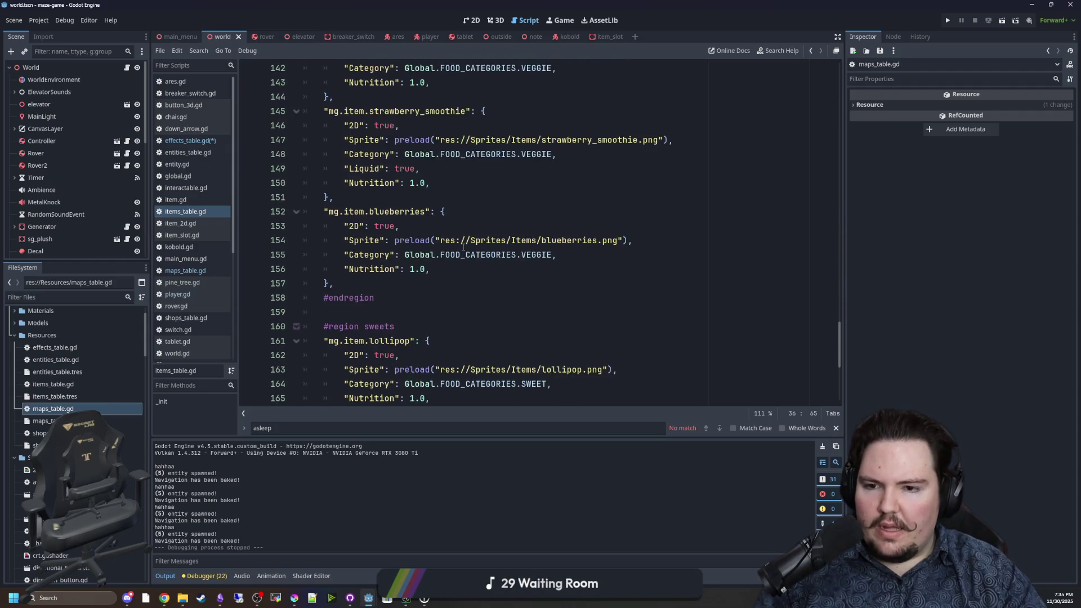
{"action": "scroll", "coordinate": [462, 303], "scroll_direction": "up", "scroll_amount": 19}
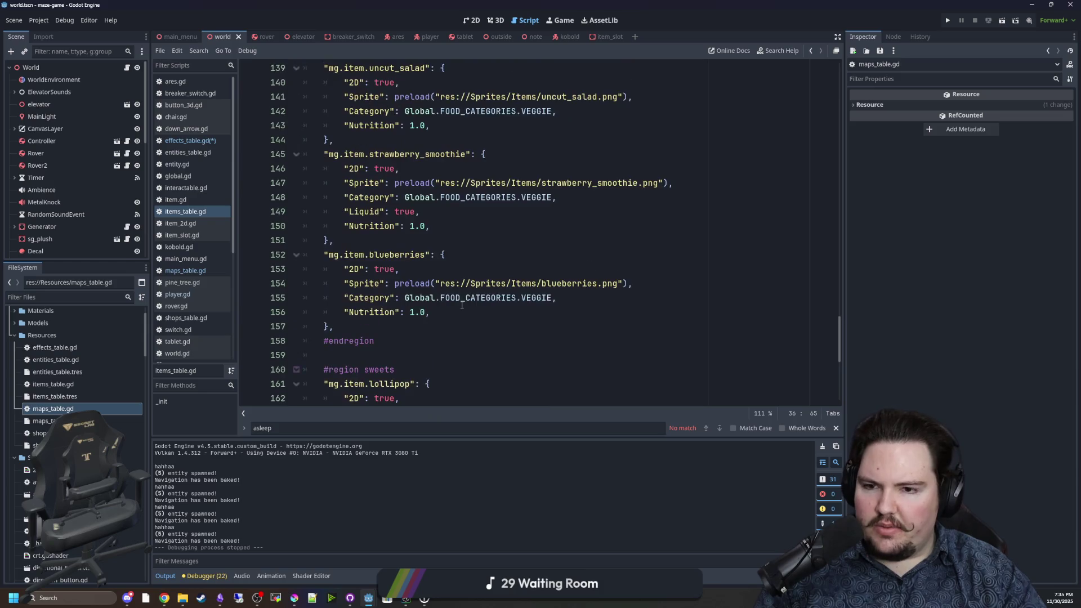
{"action": "scroll", "coordinate": [462, 305], "scroll_direction": "up", "scroll_amount": 20}
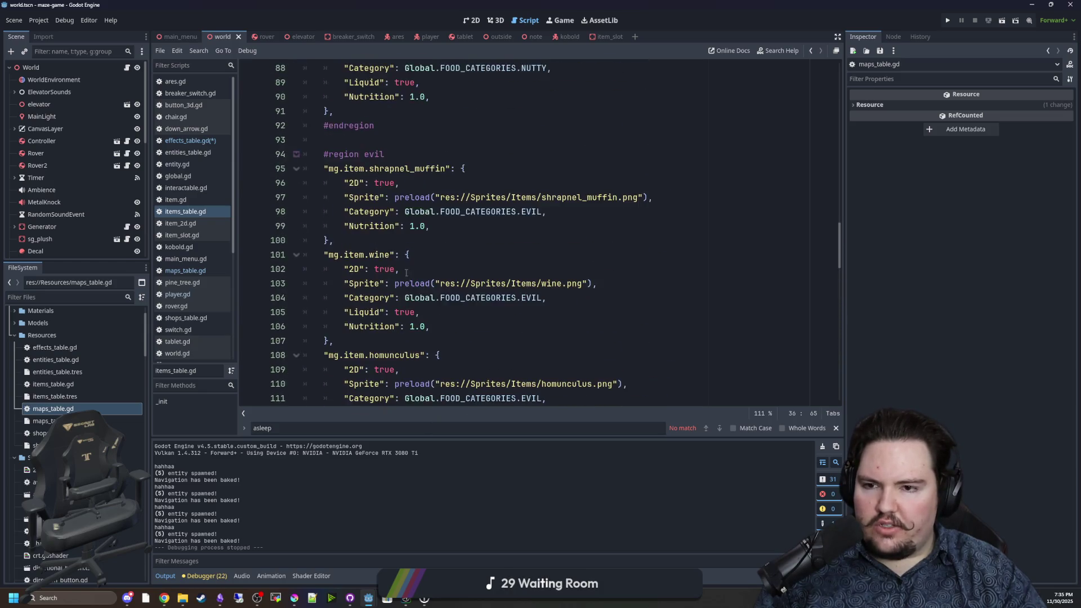
{"action": "scroll", "coordinate": [416, 242], "scroll_direction": "up", "scroll_amount": 5}
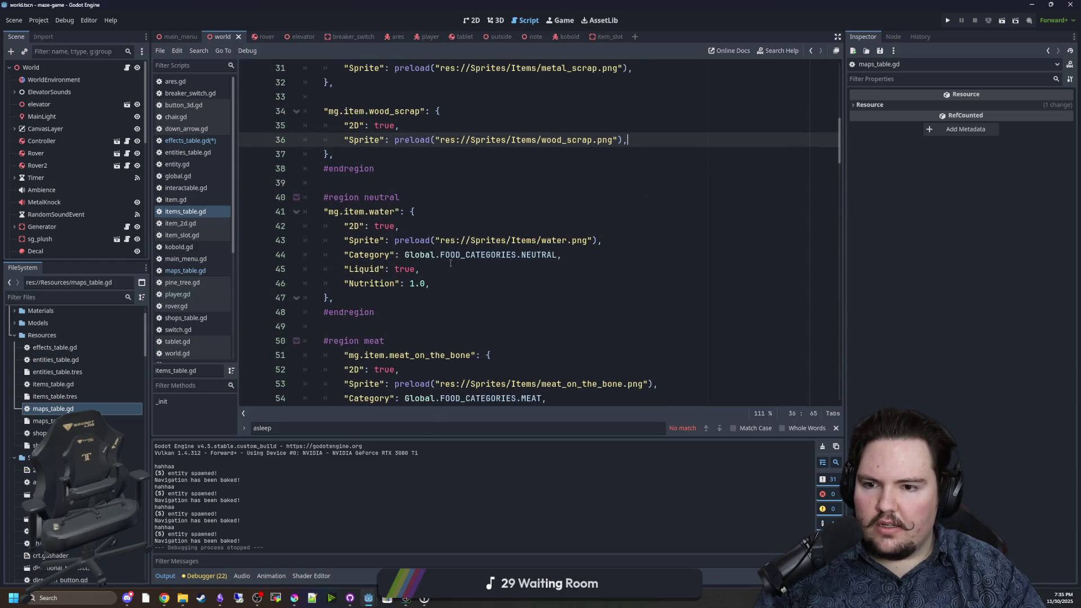
{"action": "left_click_drag", "start_coordinate": [656, 311], "coordinate": [315, 298]}
{"action": "left_click", "coordinate": [378, 252]}
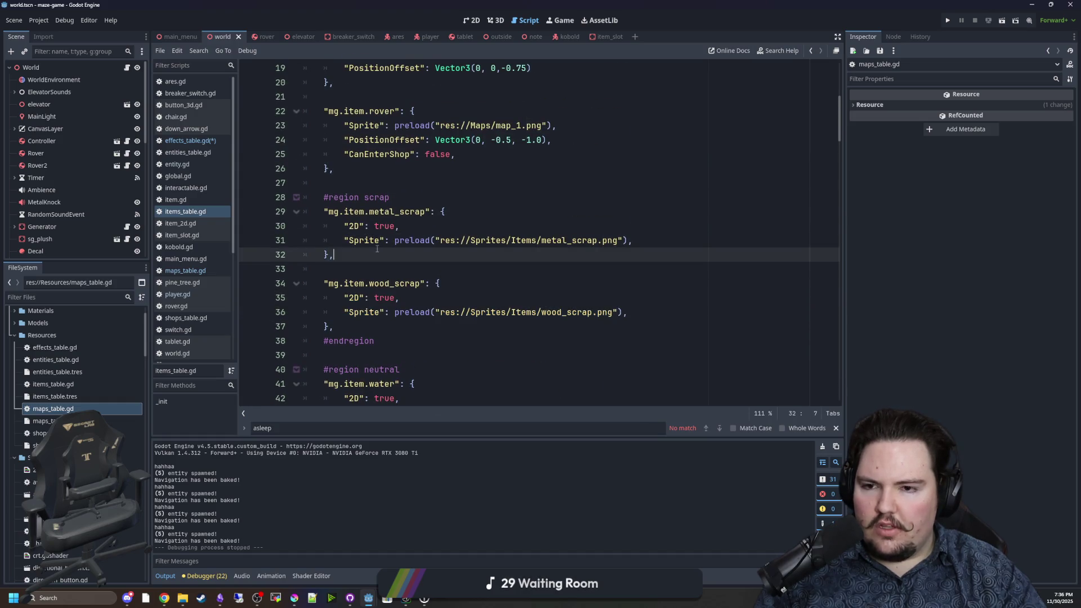
{"action": "scroll", "coordinate": [377, 248], "scroll_direction": "up", "scroll_amount": 6}
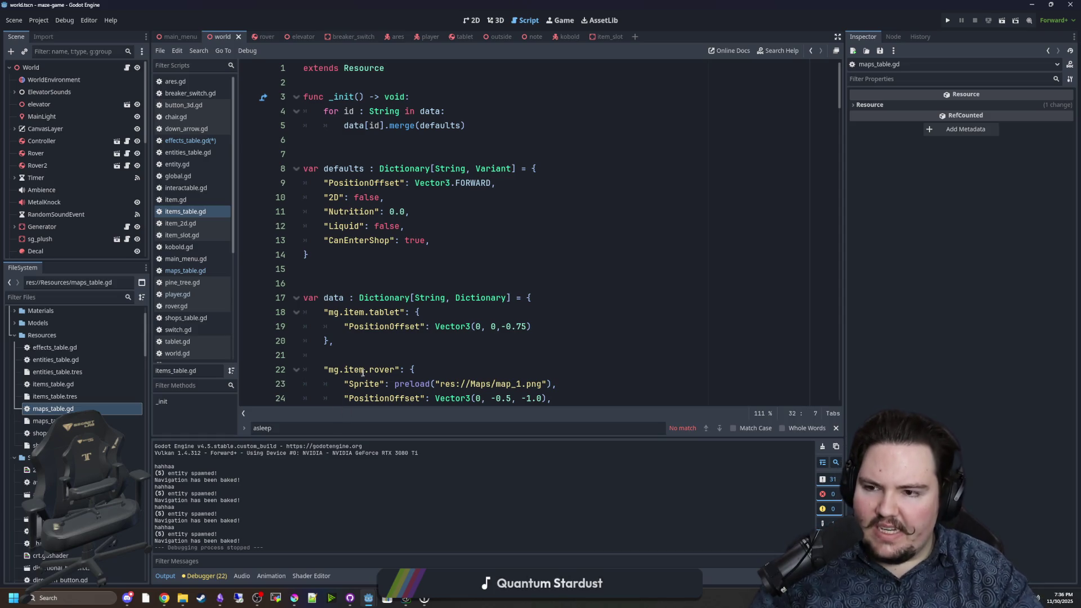
{"action": "left_click", "coordinate": [417, 282]}
{"action": "left_click", "coordinate": [185, 140]}
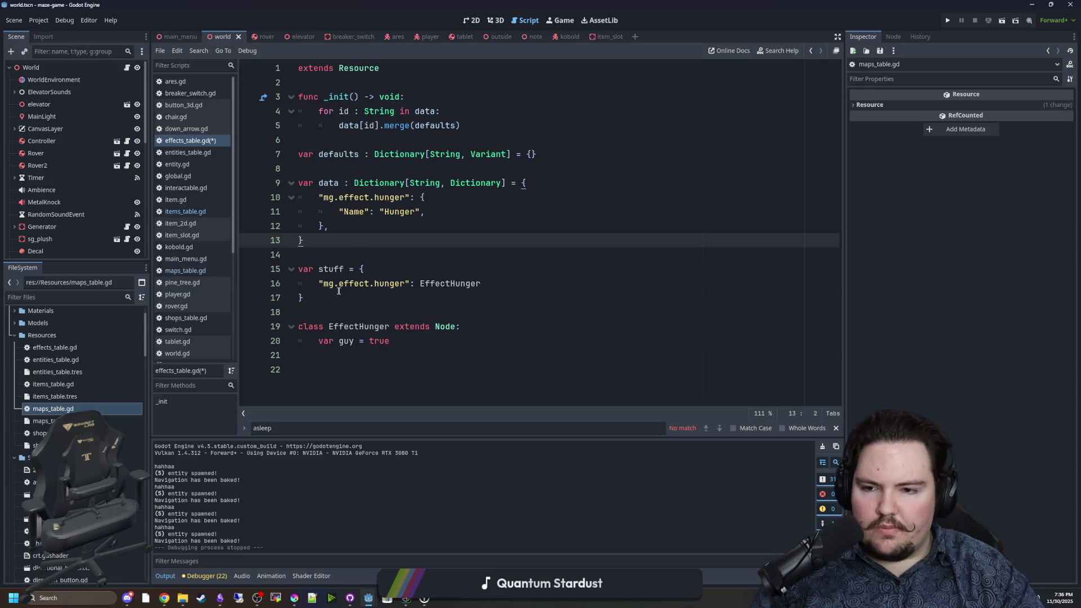
{"action": "left_click", "coordinate": [352, 296]}
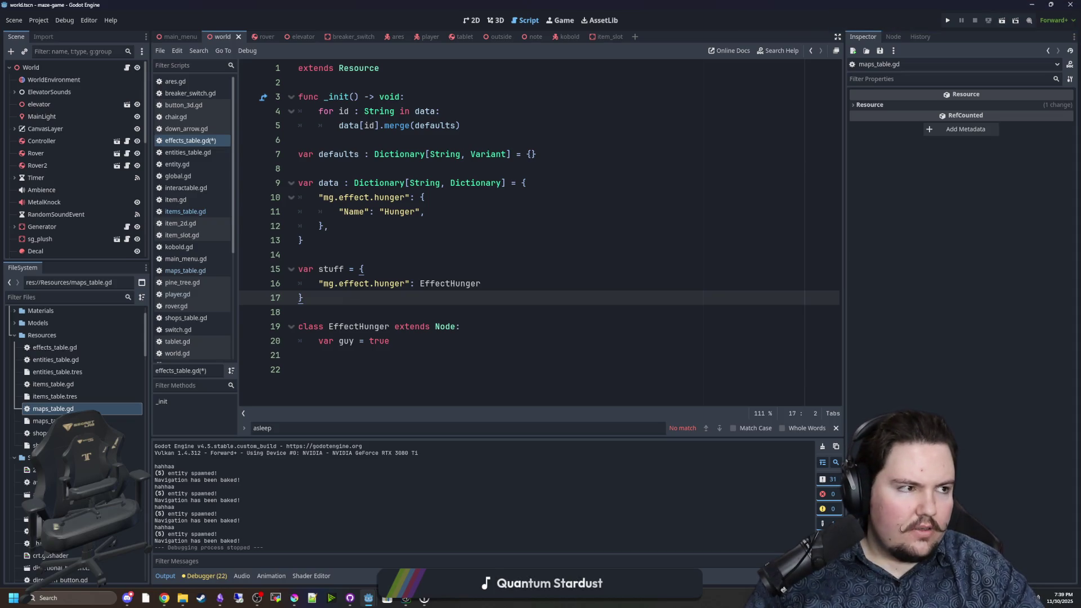
Search Chrome for 'godot resources' and open the Godot Docs Resources page in a maximized window.
{"action": "key", "text": "alt+Tab"}
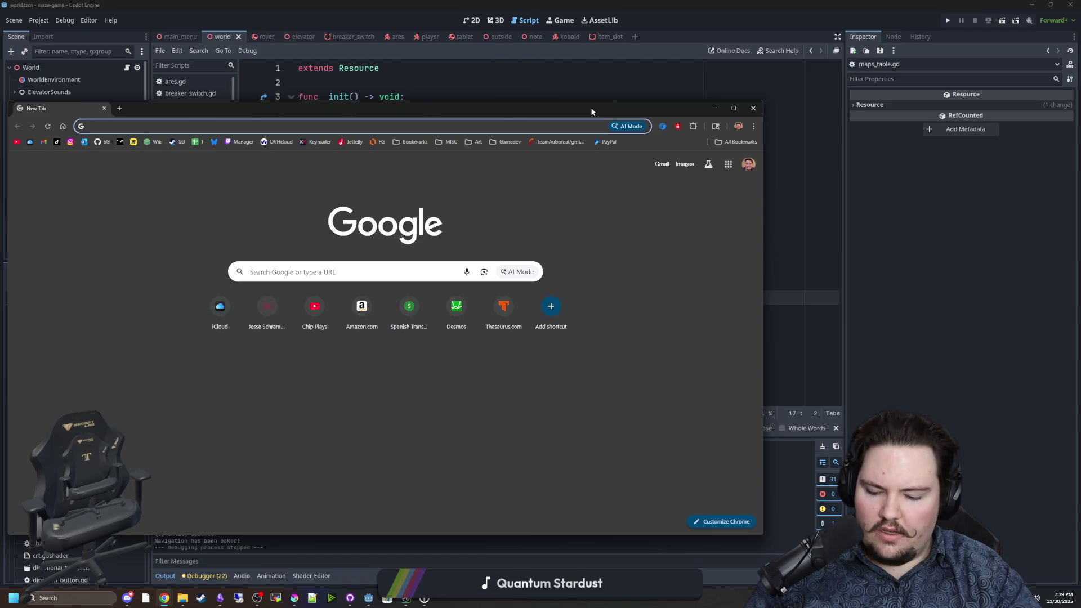
{"action": "type", "text": "stargro"}
{"action": "key", "text": "BackSpace"}
{"action": "key", "text": "BackSpace"}
{"action": "key", "text": "BackSpace"}
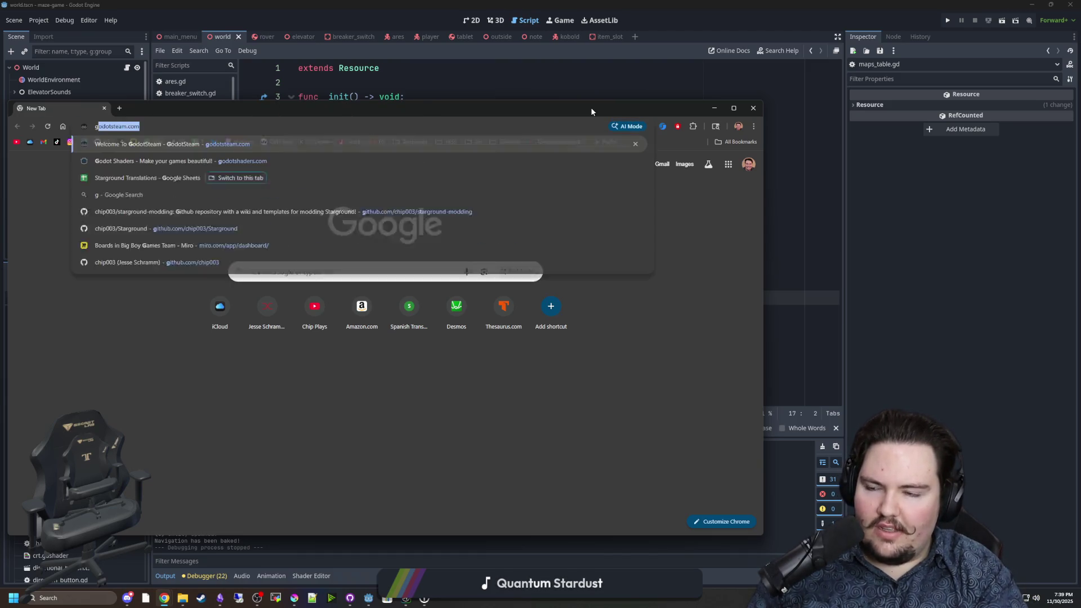
{"action": "type", "text": "godot resources"}
{"action": "key", "text": "Return"}
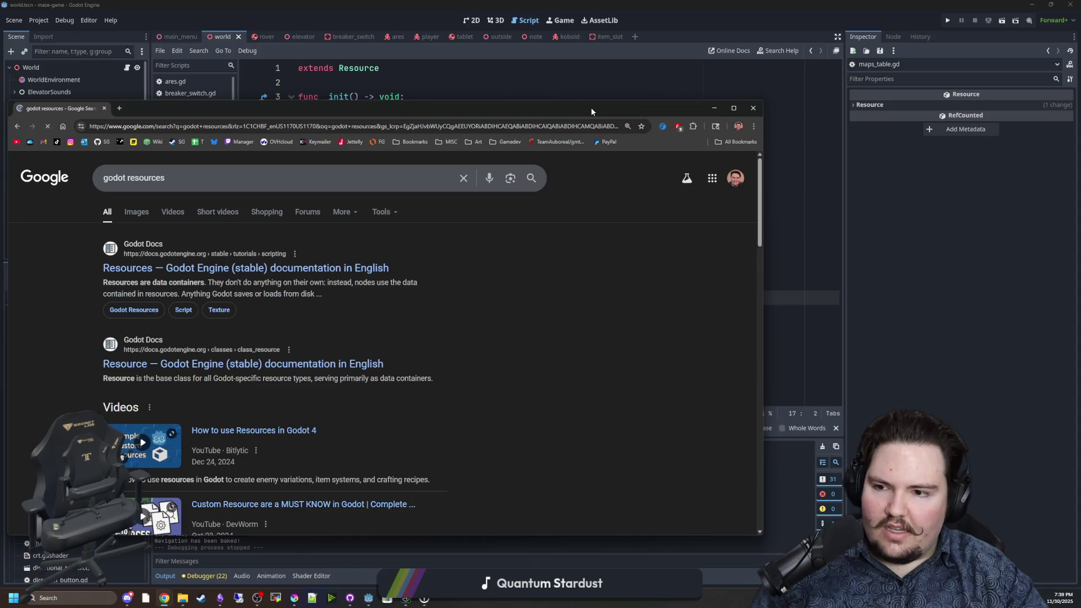
{"action": "double_click", "coordinate": [590, 106]}
{"action": "left_click", "coordinate": [390, 163]}
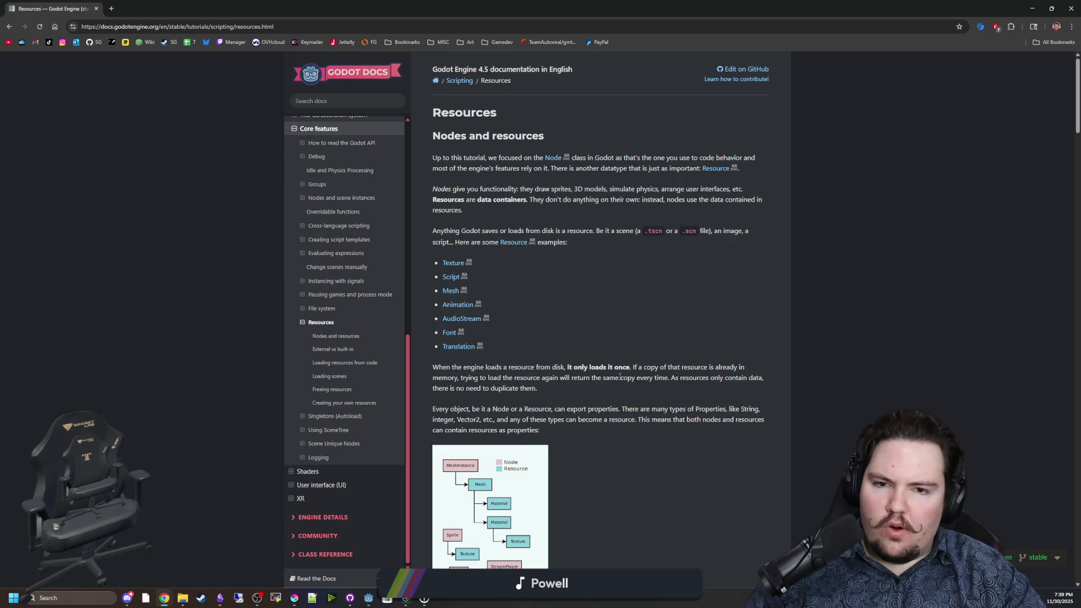
Read through the Godot Resources docs page, then shrink the browser back to a smaller window.
{"action": "scroll", "coordinate": [642, 355], "scroll_direction": "down", "scroll_amount": 3}
{"action": "scroll", "coordinate": [563, 303], "scroll_direction": "down", "scroll_amount": 1}
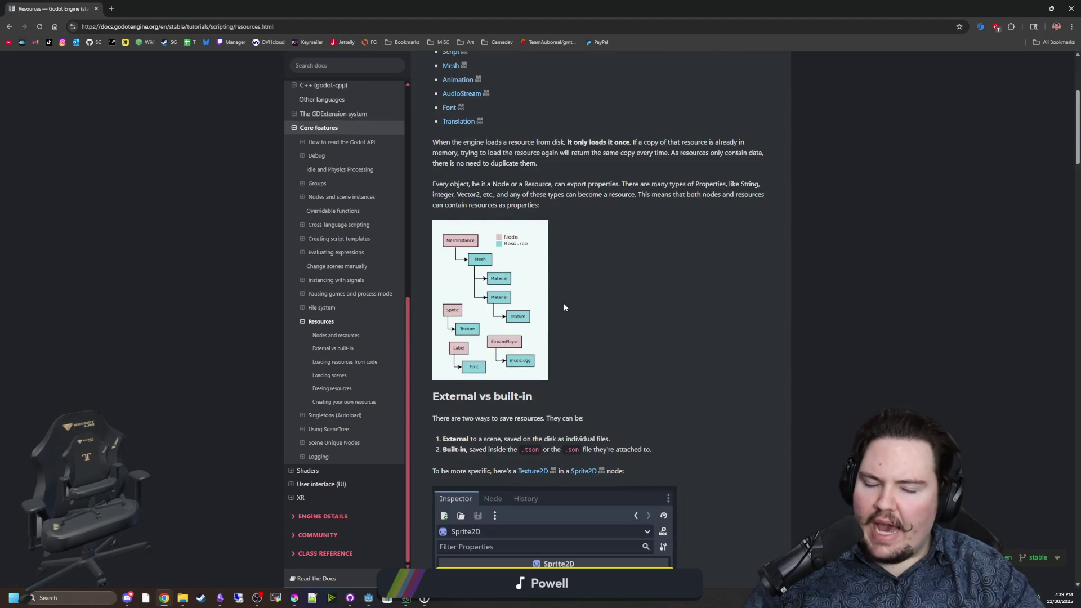
{"action": "scroll", "coordinate": [598, 251], "scroll_direction": "down", "scroll_amount": 3}
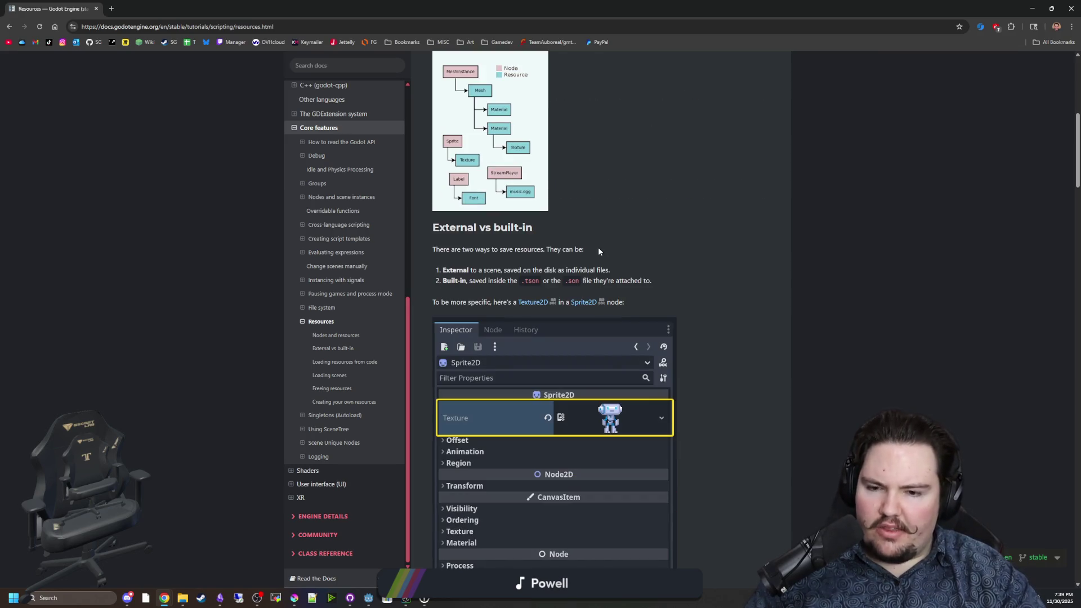
{"action": "scroll", "coordinate": [598, 251], "scroll_direction": "down", "scroll_amount": 5}
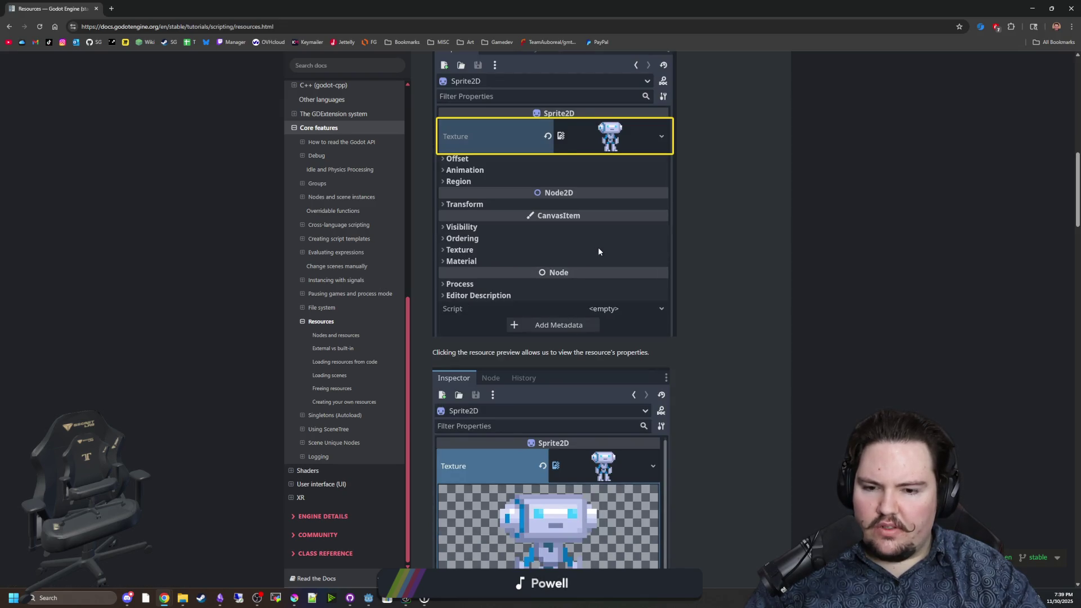
{"action": "scroll", "coordinate": [597, 251], "scroll_direction": "down", "scroll_amount": 10}
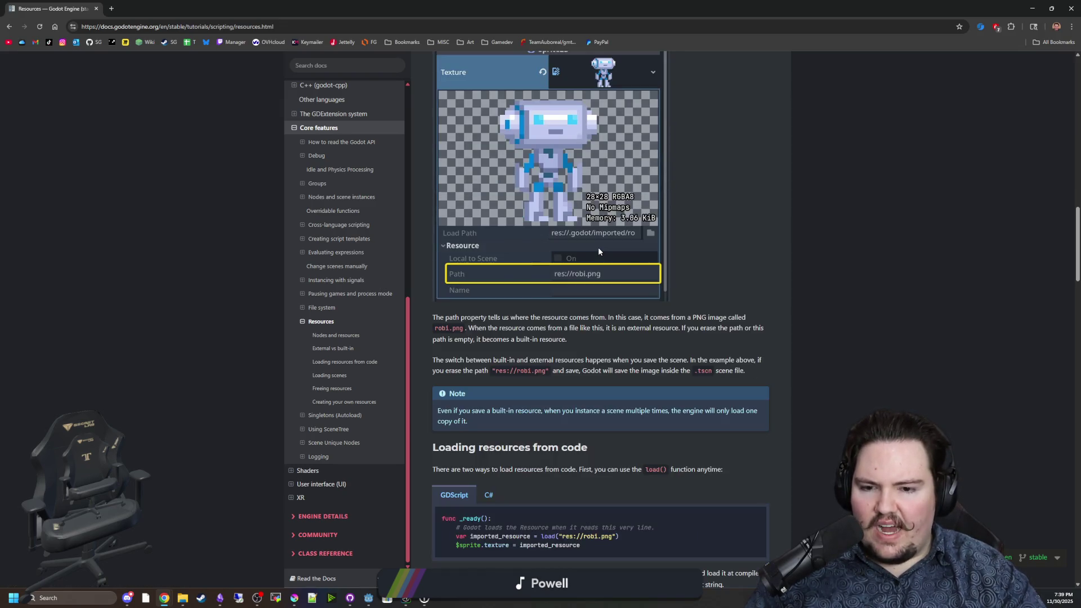
{"action": "scroll", "coordinate": [599, 251], "scroll_direction": "down", "scroll_amount": 4}
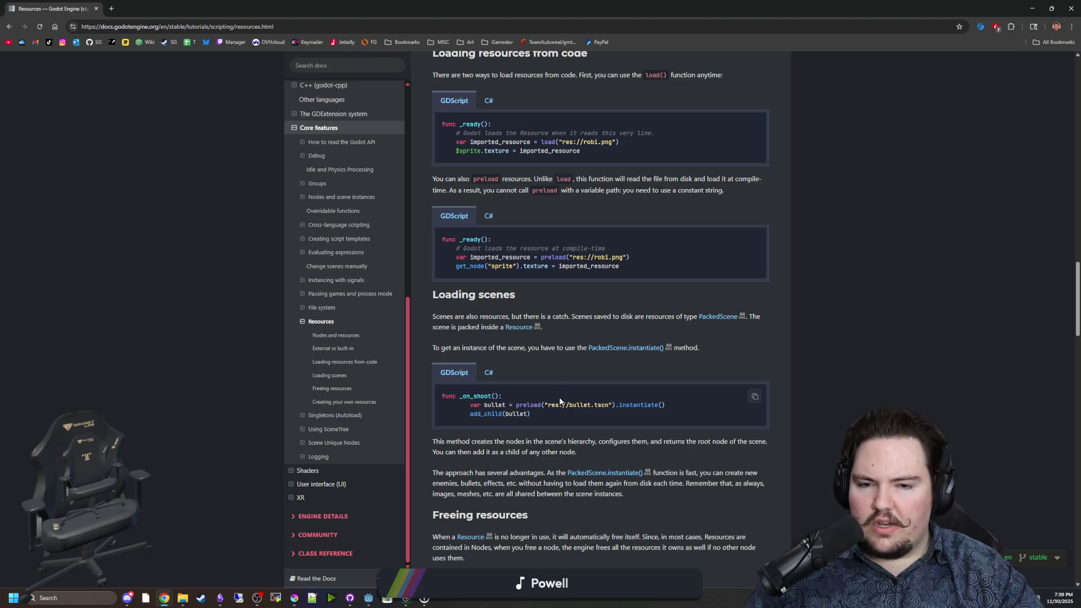
{"action": "scroll", "coordinate": [558, 390], "scroll_direction": "up", "scroll_amount": 3}
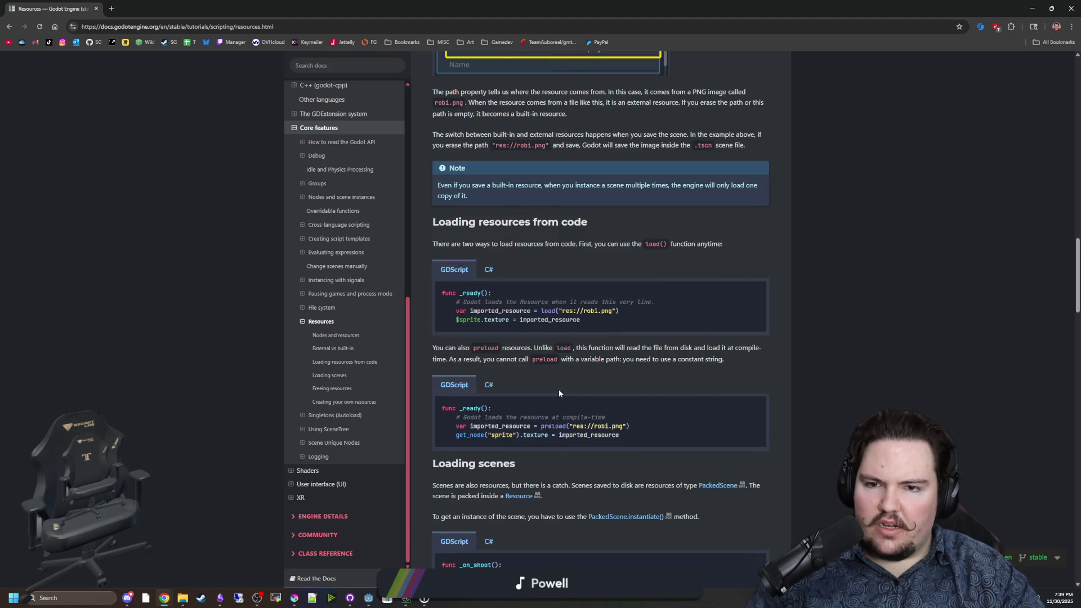
{"action": "scroll", "coordinate": [559, 390], "scroll_direction": "up", "scroll_amount": 3}
{"action": "scroll", "coordinate": [557, 385], "scroll_direction": "up", "scroll_amount": 2}
{"action": "scroll", "coordinate": [557, 385], "scroll_direction": "up", "scroll_amount": 4}
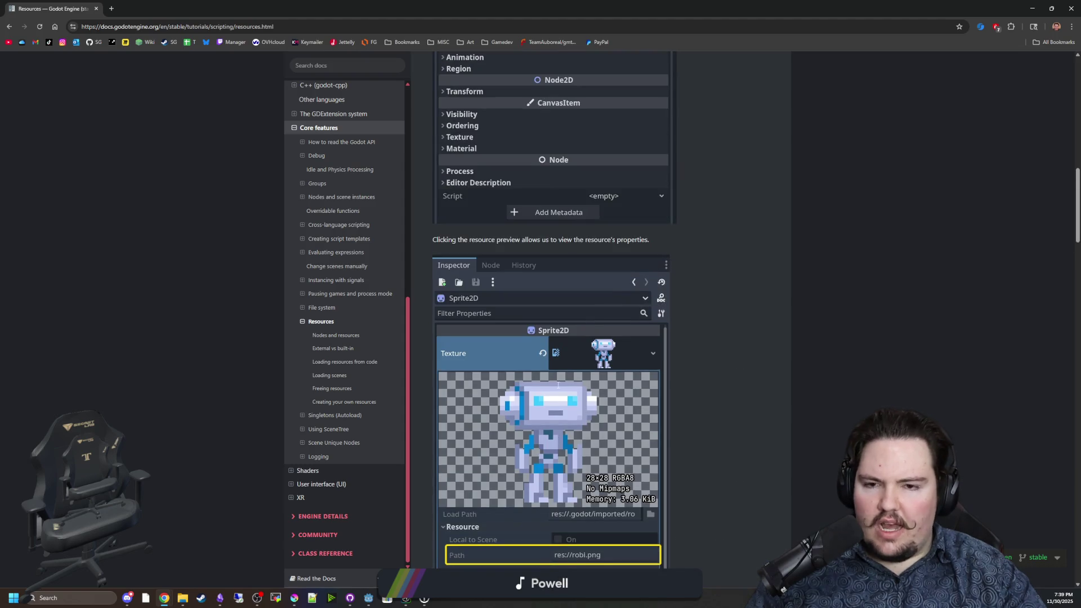
{"action": "scroll", "coordinate": [588, 289], "scroll_direction": "up", "scroll_amount": 2}
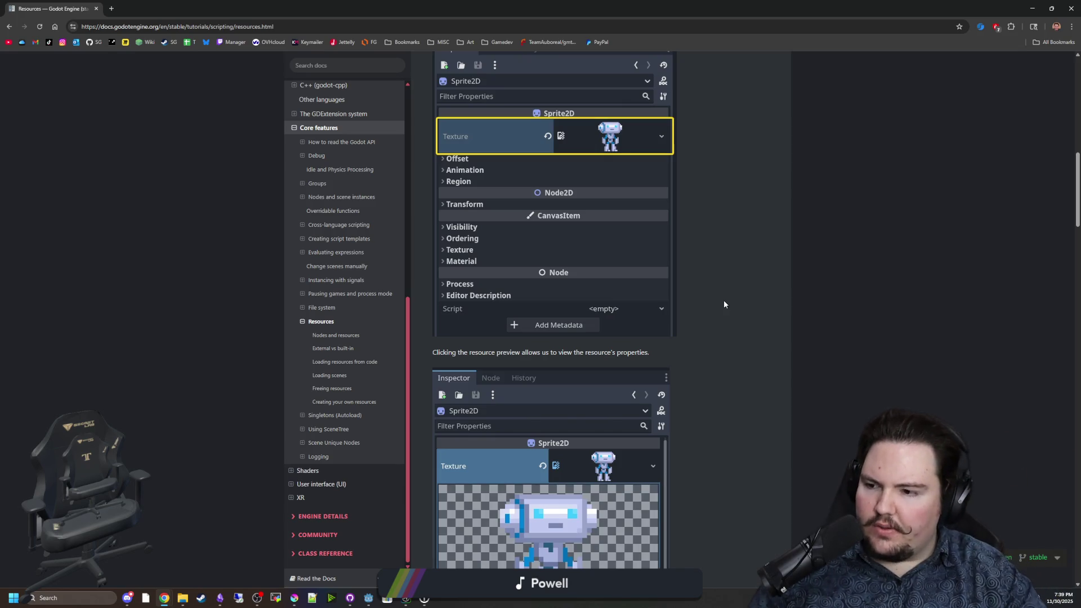
{"action": "scroll", "coordinate": [720, 280], "scroll_direction": "up", "scroll_amount": 7}
{"action": "scroll", "coordinate": [719, 279], "scroll_direction": "up", "scroll_amount": 2}
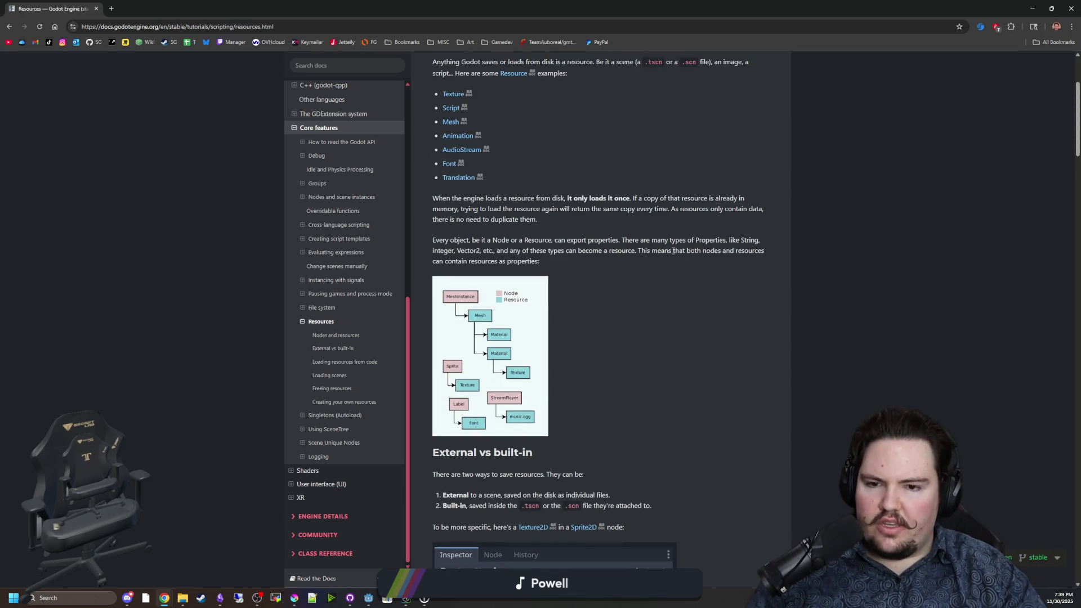
{"action": "scroll", "coordinate": [528, 329], "scroll_direction": "down", "scroll_amount": 15}
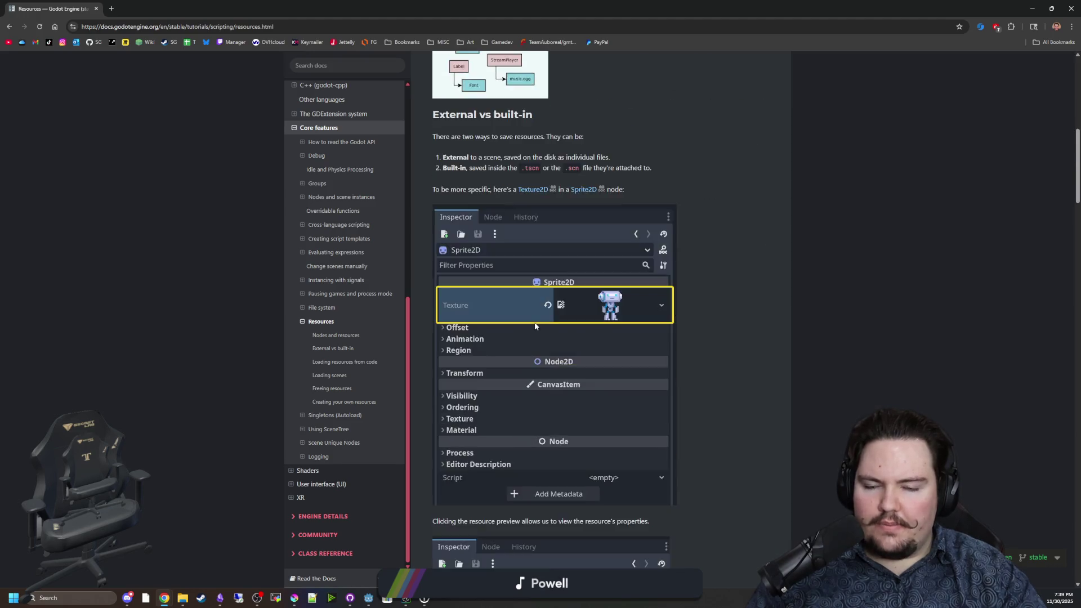
{"action": "mouse_move", "coordinate": [672, 9]}
{"action": "left_mouse_down"}
{"action": "mouse_move", "coordinate": [672, 51]}
{"action": "mouse_move", "coordinate": [1080, 55]}
{"action": "left_mouse_up"}
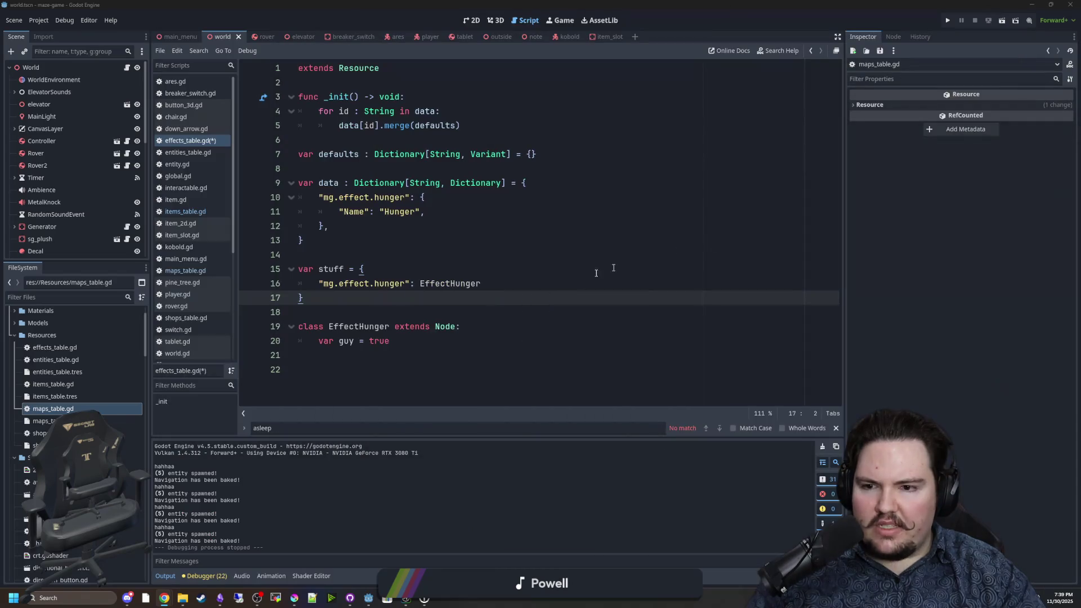
Put the caret at the end of the hunger entry on line 16, then bring the docs back over the editor.
{"action": "left_click", "coordinate": [398, 299]}
{"action": "left_click_drag", "start_coordinate": [527, 280], "coordinate": [318, 283]}
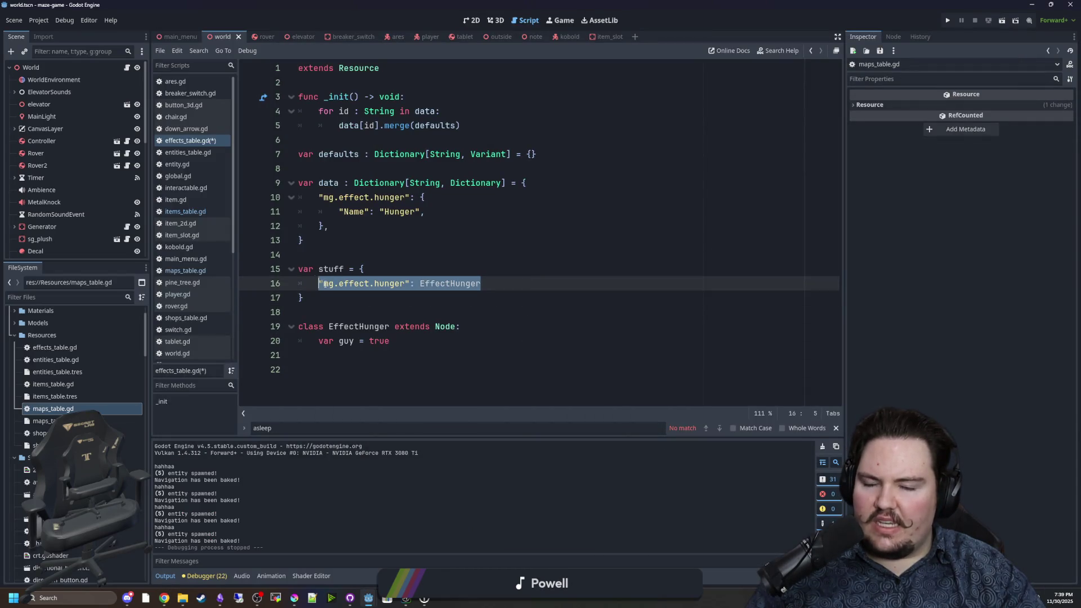
{"action": "left_click", "coordinate": [420, 284]}
{"action": "key", "text": "shift+End"}
{"action": "key", "text": "Right"}
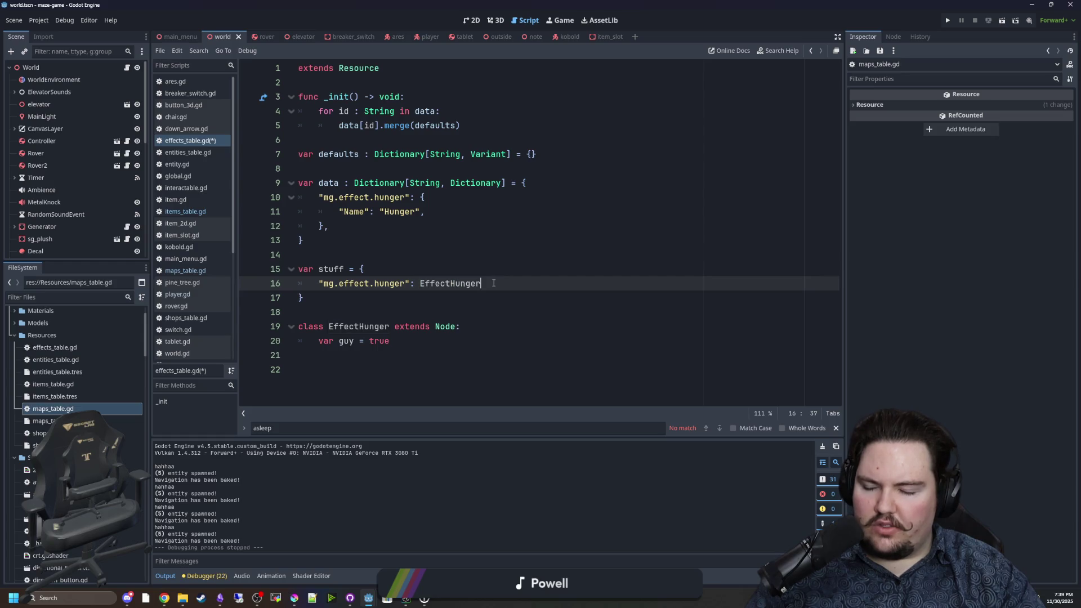
{"action": "left_click_drag", "start_coordinate": [1080, 118], "coordinate": [868, 127]}
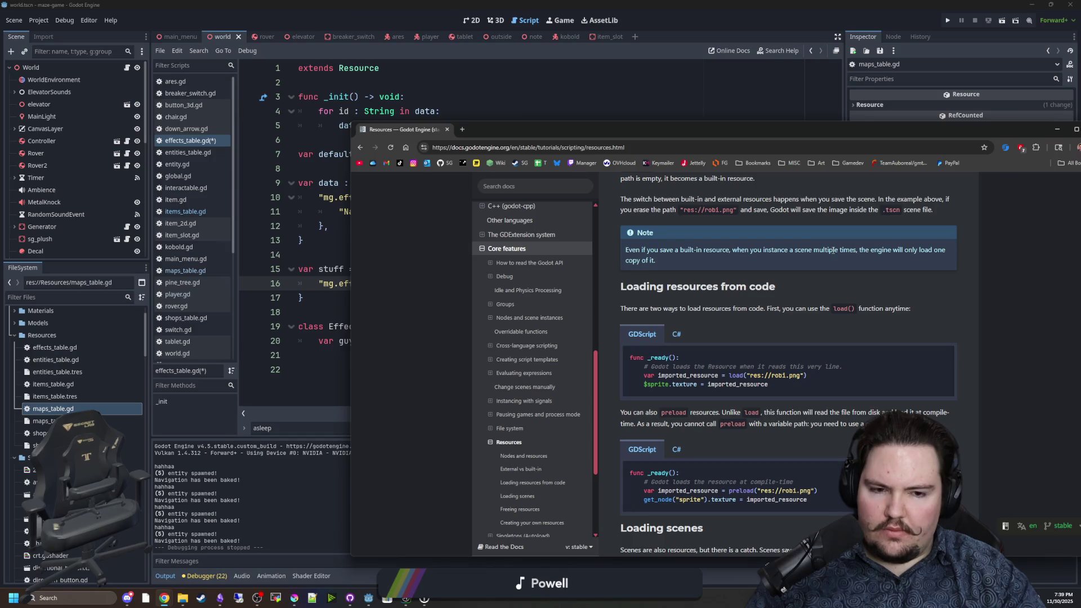
Read the docs' resource-loading code examples, including the preload bullet scene line.
{"action": "scroll", "coordinate": [797, 332], "scroll_direction": "down", "scroll_amount": 4}
{"action": "scroll", "coordinate": [797, 332], "scroll_direction": "down", "scroll_amount": 1}
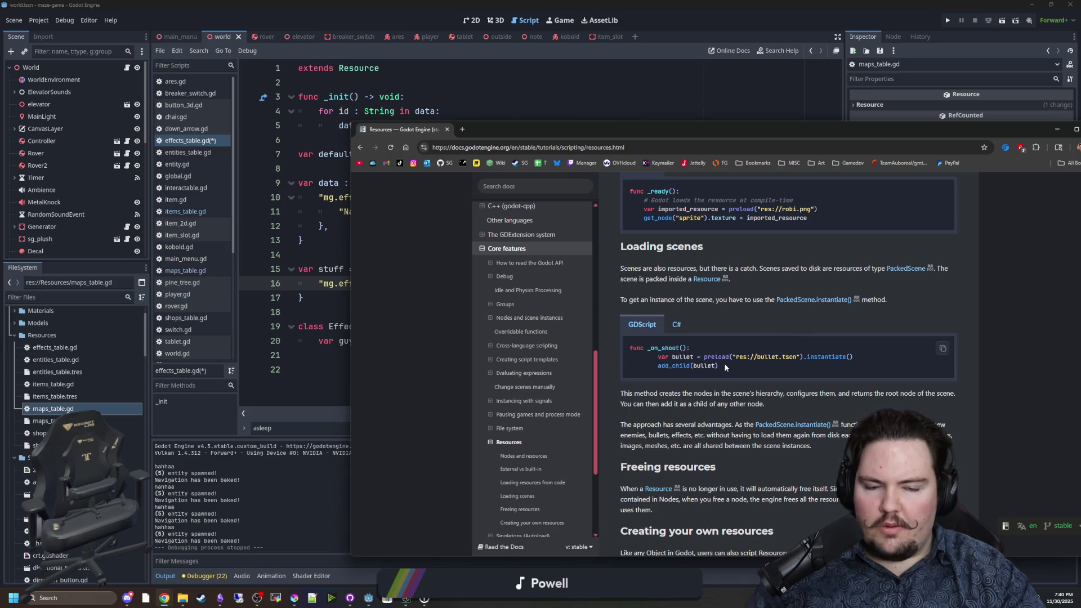
{"action": "left_click_drag", "start_coordinate": [722, 360], "coordinate": [869, 360]}
{"action": "left_click", "coordinate": [869, 360]}
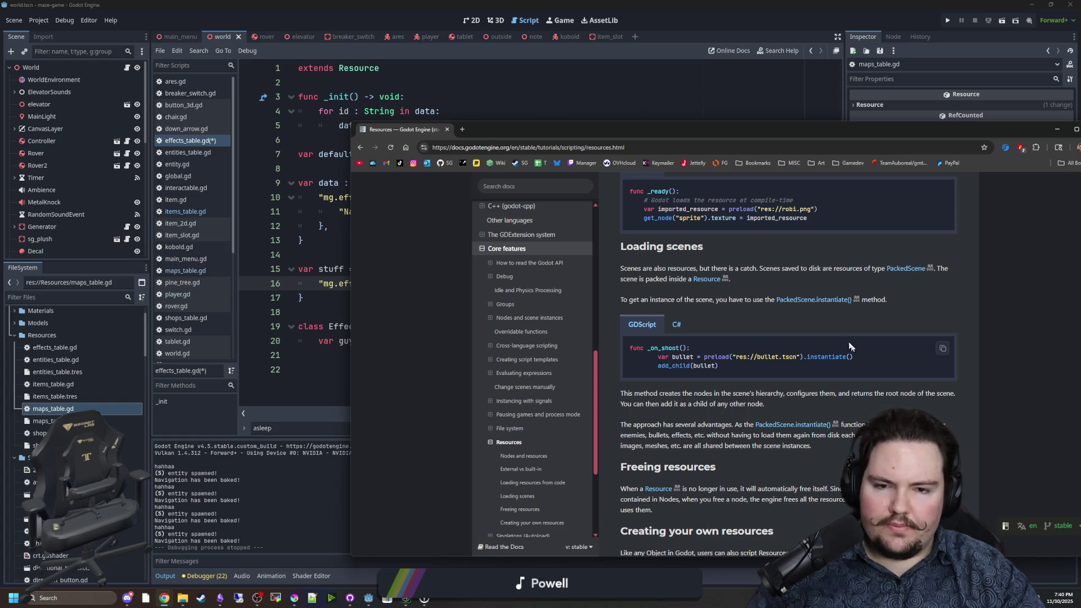
{"action": "scroll", "coordinate": [745, 289], "scroll_direction": "down", "scroll_amount": 2}
{"action": "scroll", "coordinate": [745, 289], "scroll_direction": "down", "scroll_amount": 1}
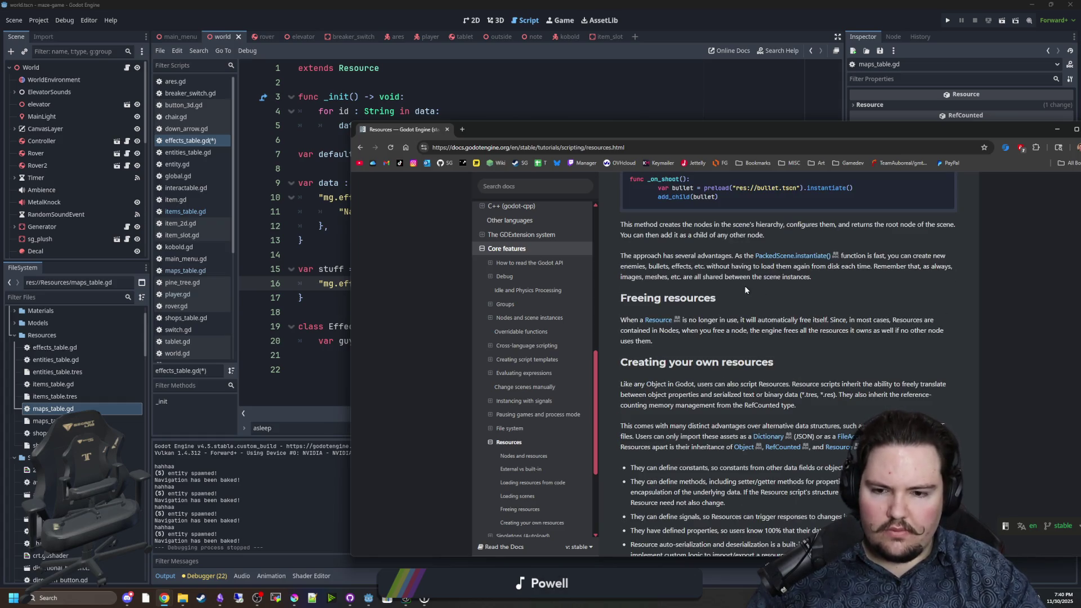
Read the 'Nodes and resources' and 'External vs built-in' sections, then return to effects_table.gd line 14.
{"action": "left_click", "coordinate": [556, 460]}
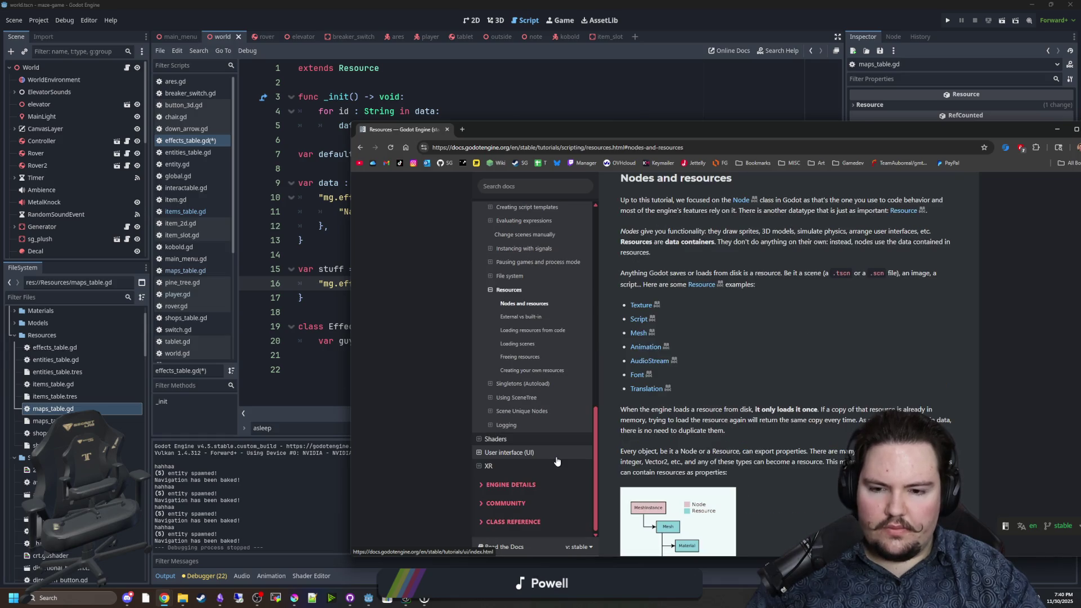
{"action": "left_click", "coordinate": [543, 316]}
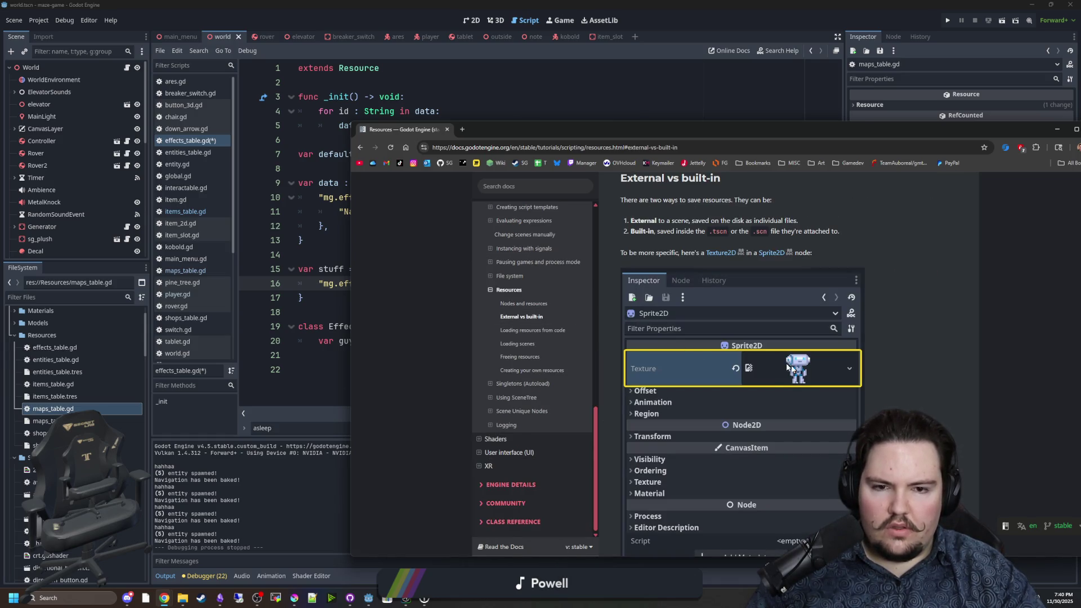
{"action": "scroll", "coordinate": [773, 356], "scroll_direction": "down", "scroll_amount": 8}
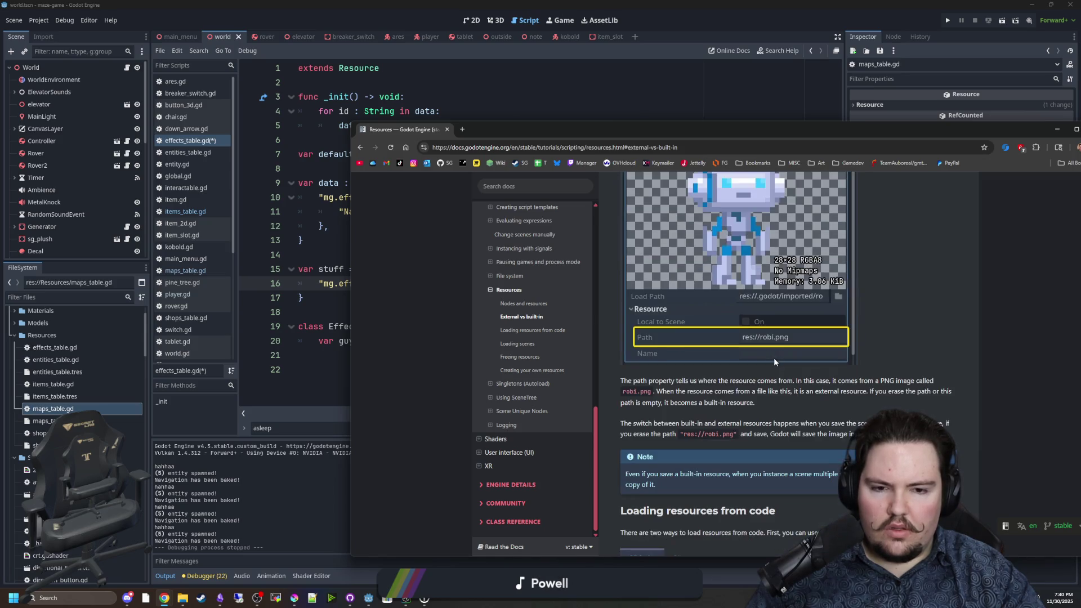
{"action": "scroll", "coordinate": [775, 361], "scroll_direction": "down", "scroll_amount": 1}
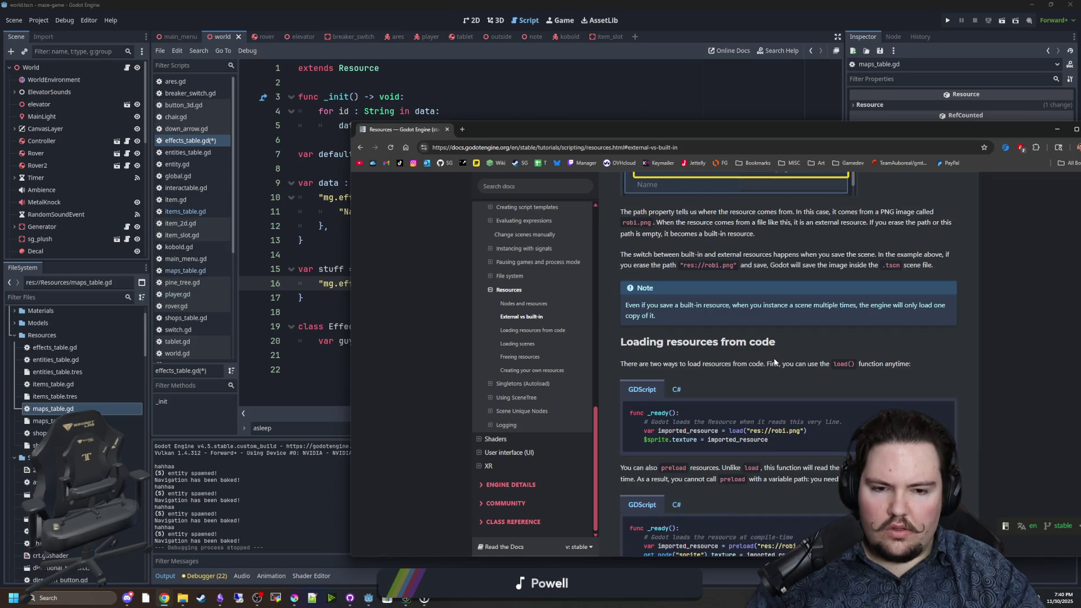
{"action": "scroll", "coordinate": [774, 362], "scroll_direction": "down", "scroll_amount": 10}
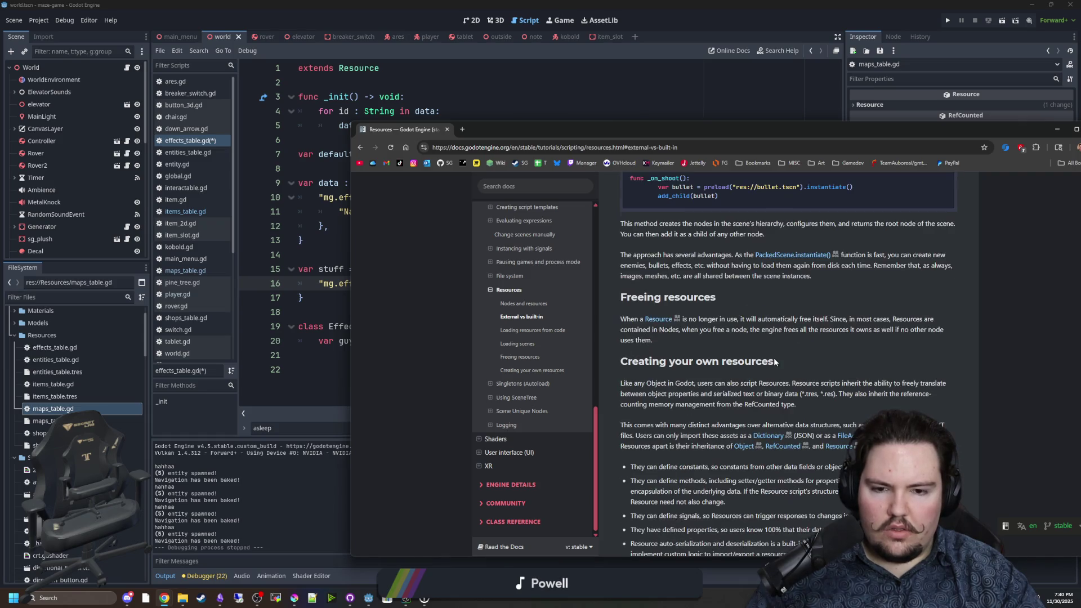
{"action": "scroll", "coordinate": [708, 367], "scroll_direction": "down", "scroll_amount": 3}
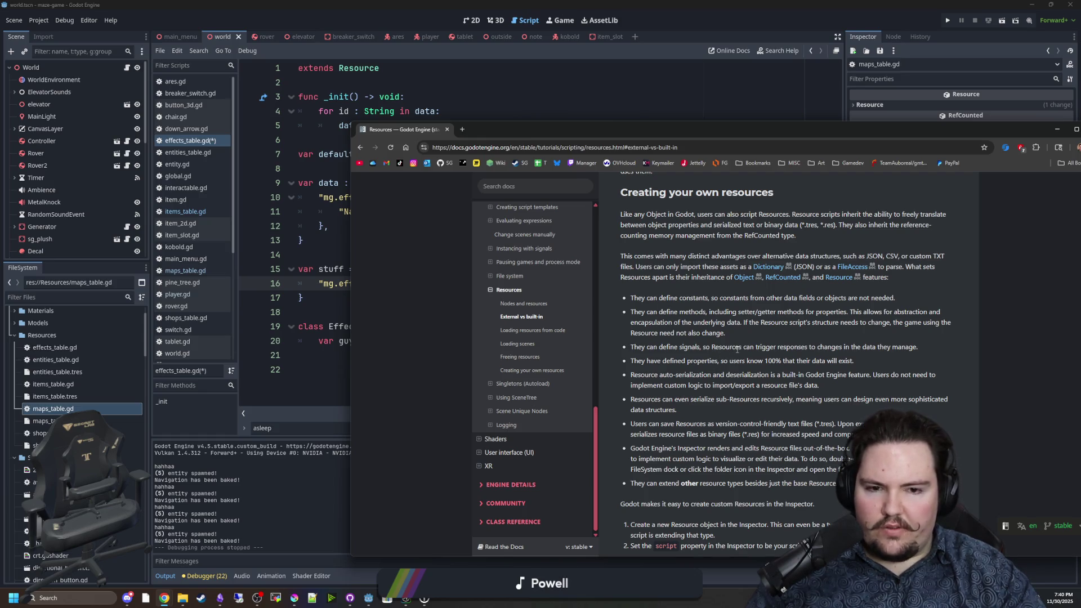
{"action": "left_click_drag", "start_coordinate": [735, 347], "coordinate": [921, 347]}
{"action": "left_click", "coordinate": [921, 347]}
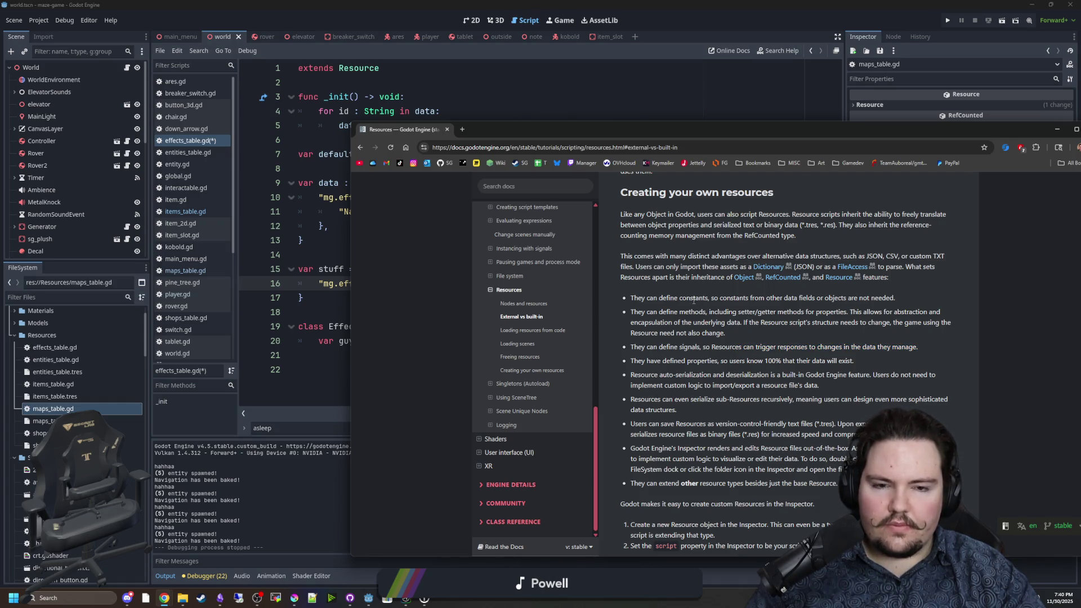
{"action": "scroll", "coordinate": [693, 300], "scroll_direction": "down", "scroll_amount": 1}
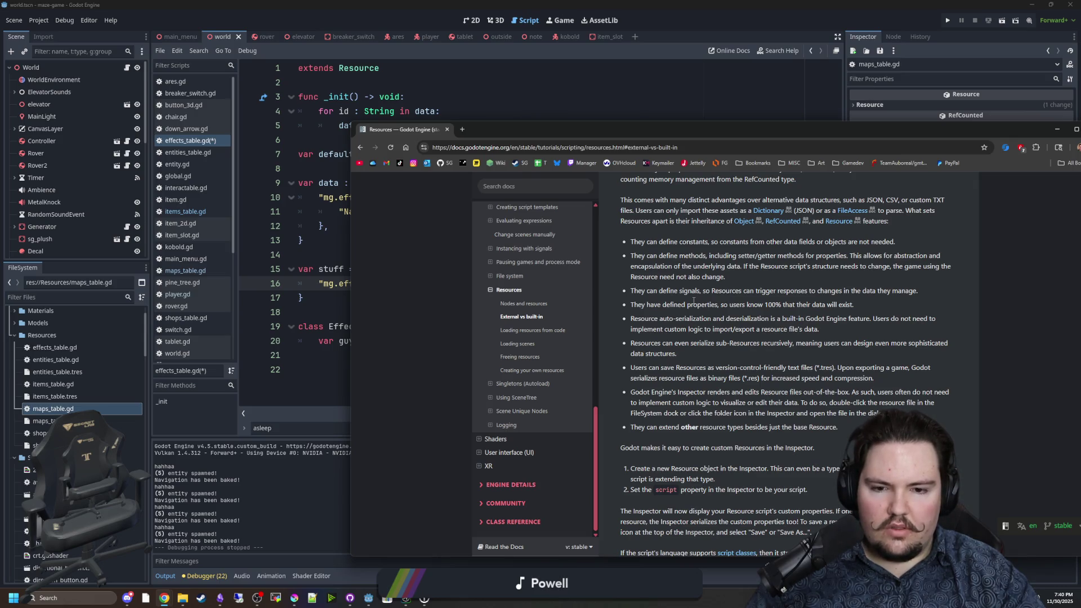
{"action": "scroll", "coordinate": [693, 301], "scroll_direction": "down", "scroll_amount": 4}
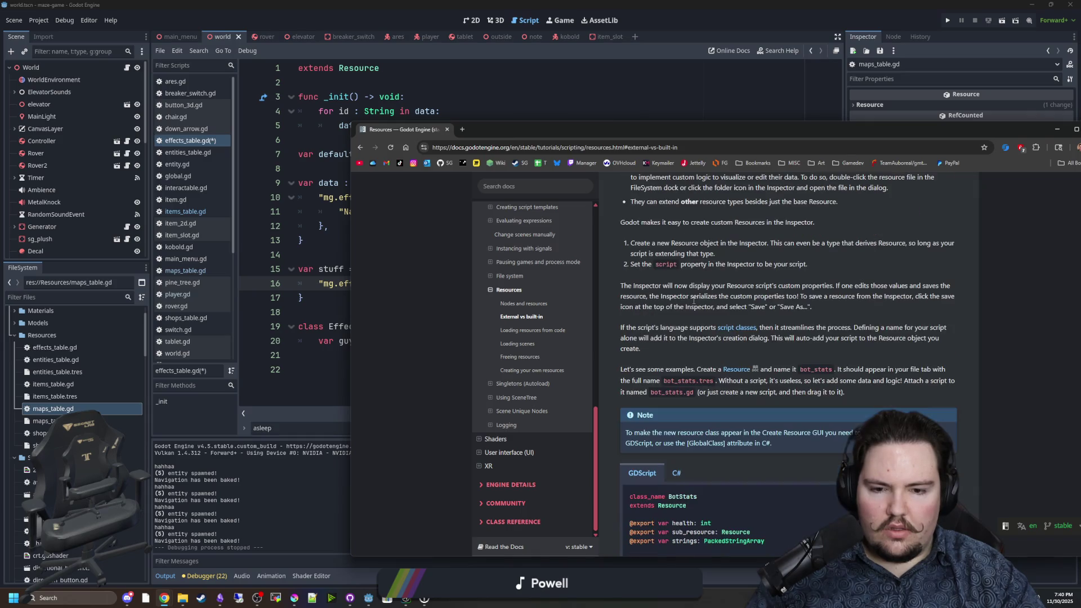
{"action": "scroll", "coordinate": [694, 304], "scroll_direction": "down", "scroll_amount": 2}
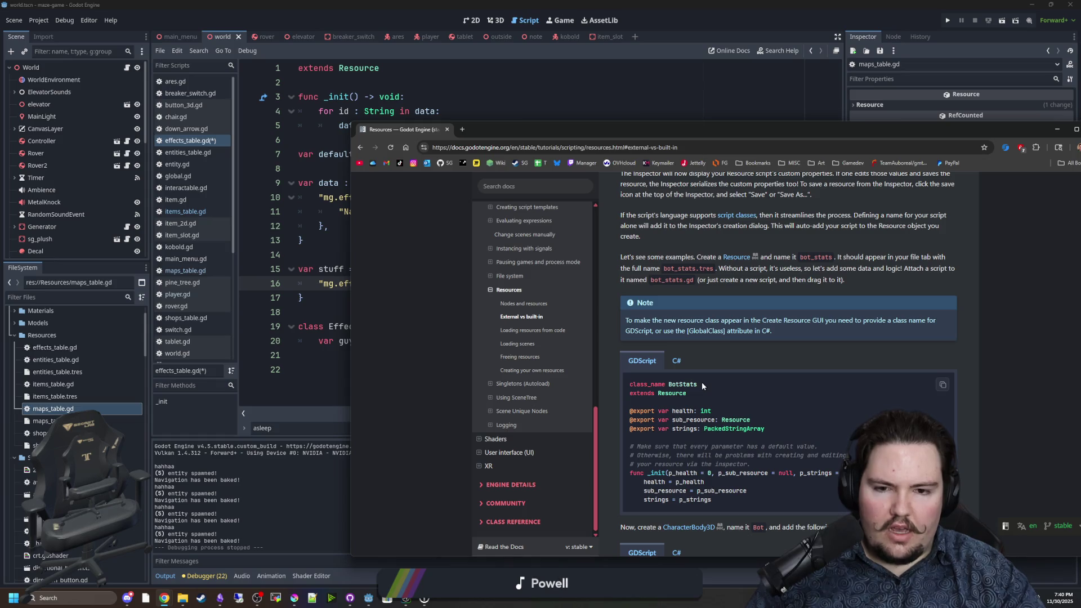
{"action": "scroll", "coordinate": [702, 385], "scroll_direction": "down", "scroll_amount": 2}
{"action": "scroll", "coordinate": [702, 385], "scroll_direction": "down", "scroll_amount": 2}
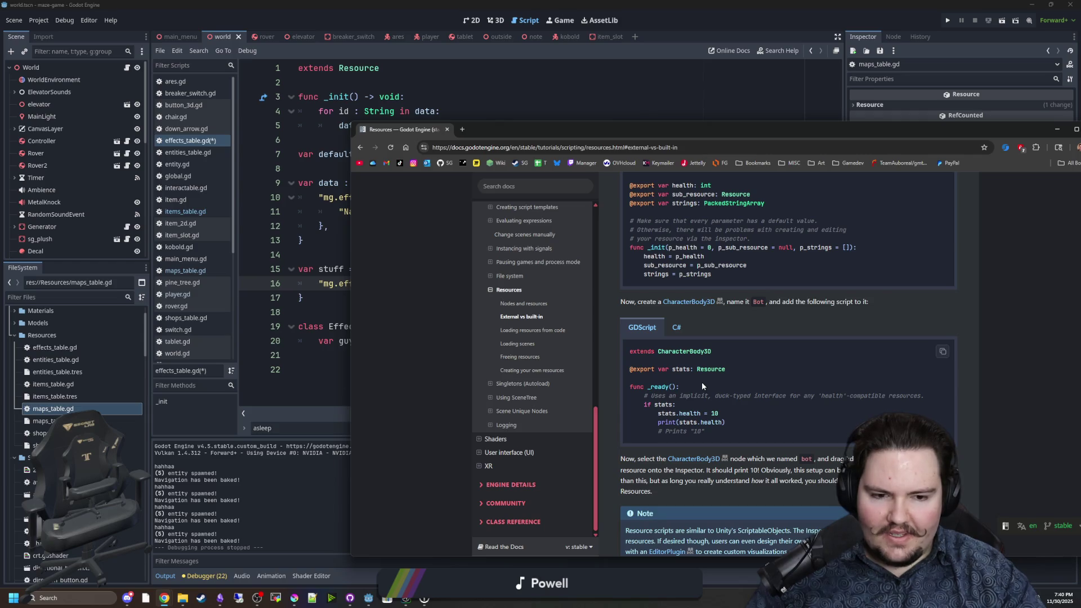
{"action": "scroll", "coordinate": [702, 386], "scroll_direction": "down", "scroll_amount": 2}
{"action": "scroll", "coordinate": [701, 386], "scroll_direction": "down", "scroll_amount": 2}
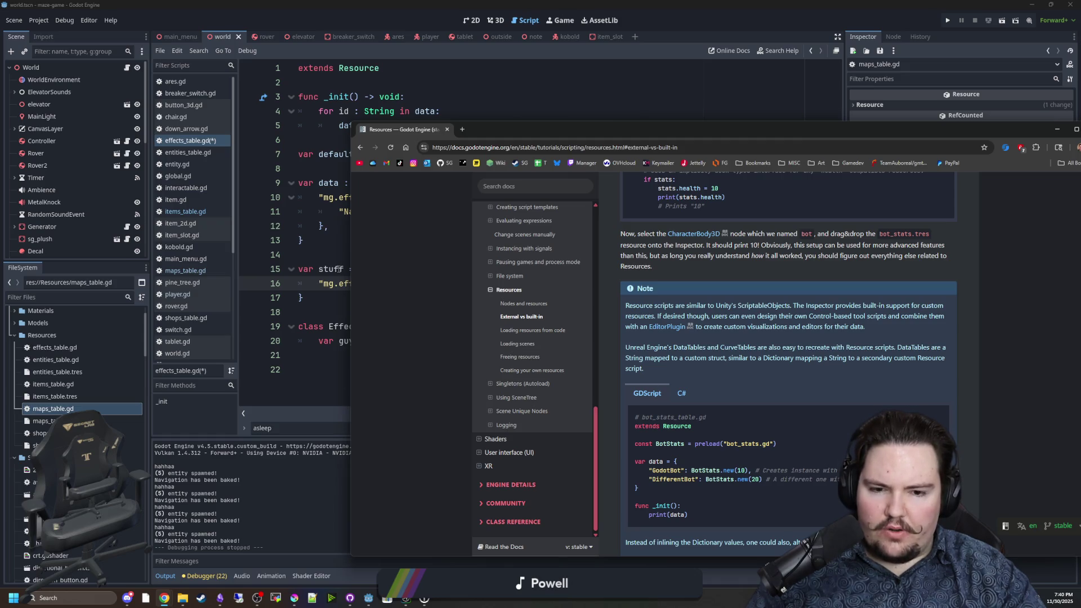
{"action": "left_click", "coordinate": [341, 269]}
{"action": "key", "text": "Up"}
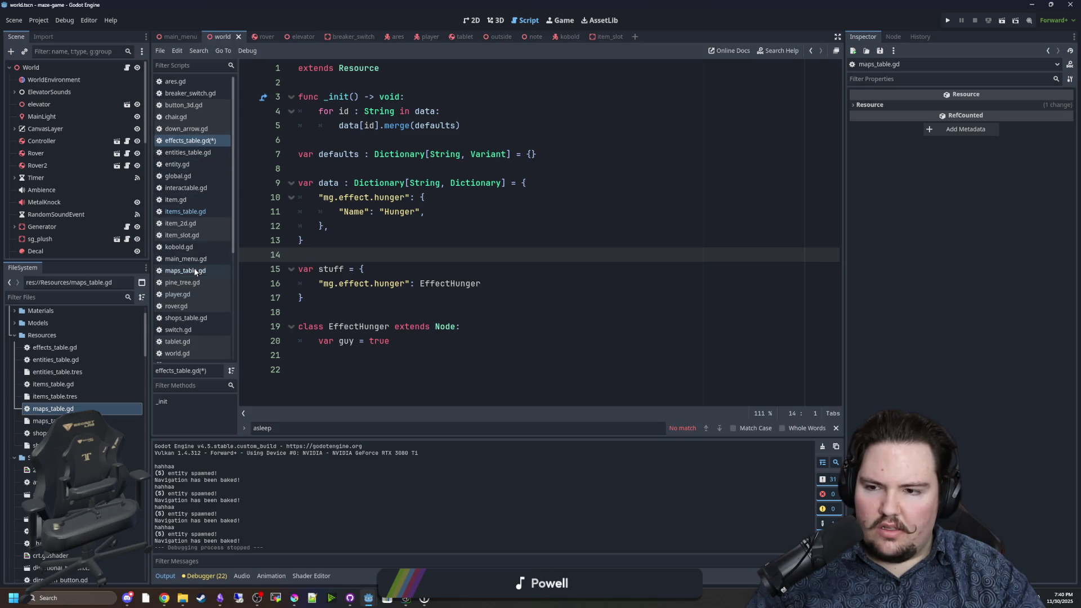
Filter the FileSystem for 'glob' and open global.gd.
{"action": "left_click", "coordinate": [381, 246]}
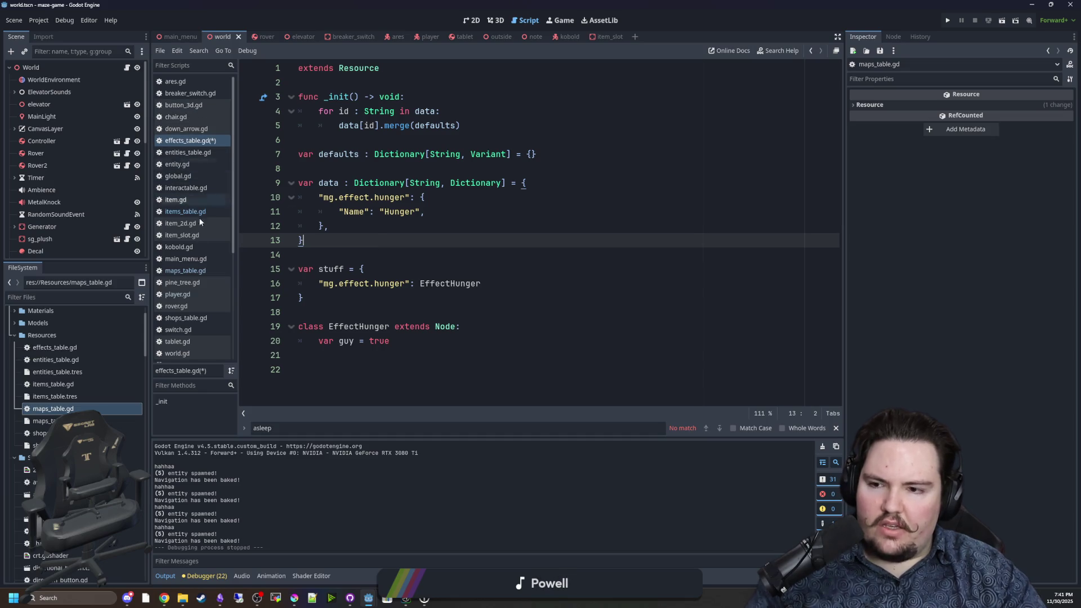
{"action": "left_click", "coordinate": [124, 297]}
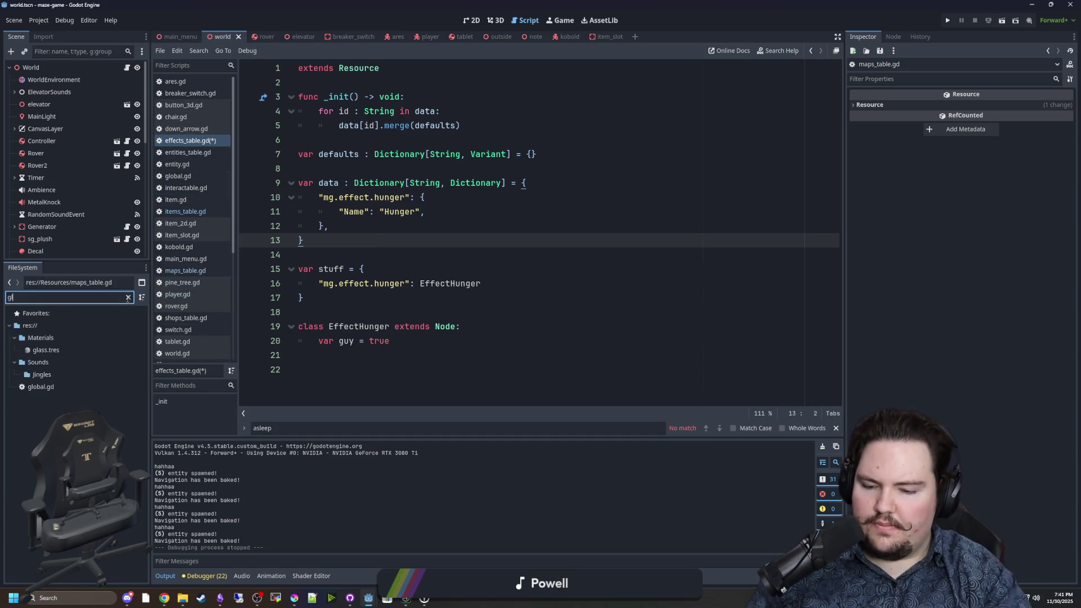
{"action": "type", "text": "glob"}
{"action": "double_click", "coordinate": [41, 338]}
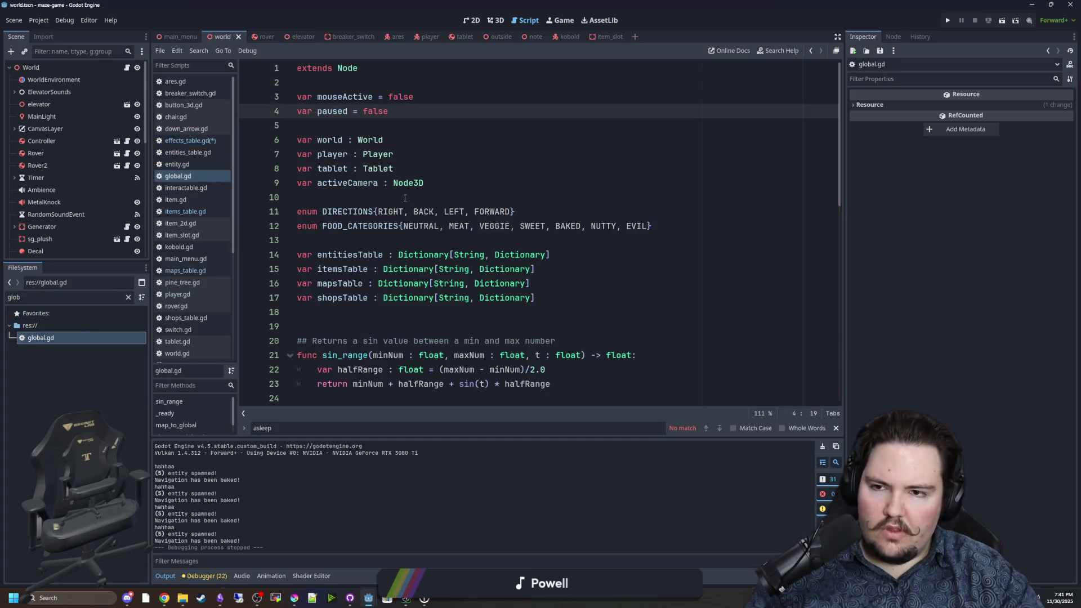
Search global.gd for '.data' to see how table data loads, then open maps_table.gd.
{"action": "scroll", "coordinate": [421, 187], "scroll_direction": "down", "scroll_amount": 1}
{"action": "left_click_drag", "start_coordinate": [538, 255], "coordinate": [300, 197]}
{"action": "left_click", "coordinate": [426, 241]}
{"action": "left_click", "coordinate": [382, 264]}
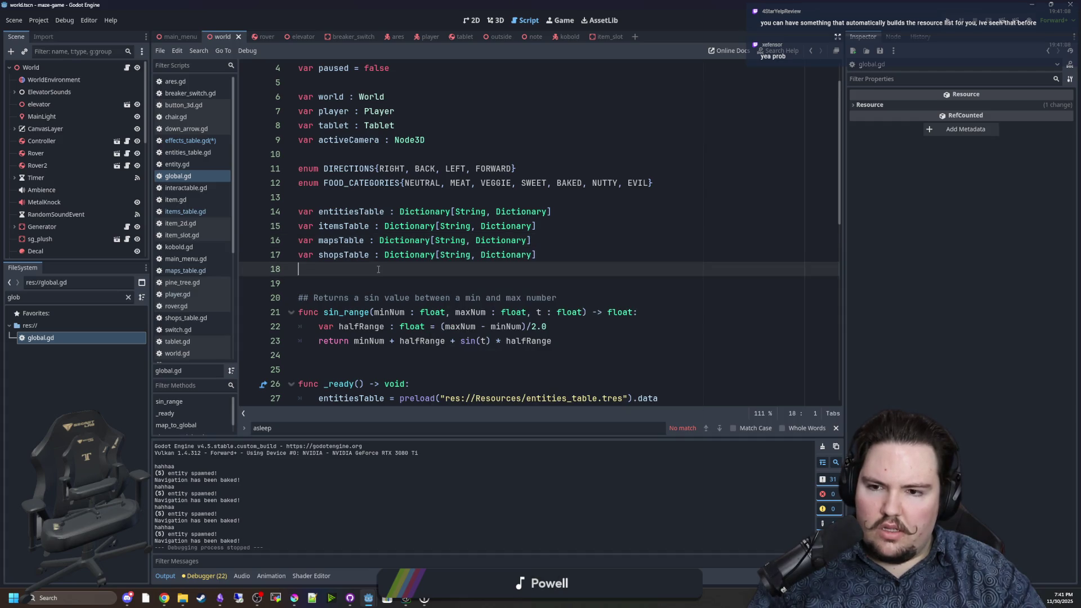
{"action": "scroll", "coordinate": [380, 254], "scroll_direction": "up", "scroll_amount": 1}
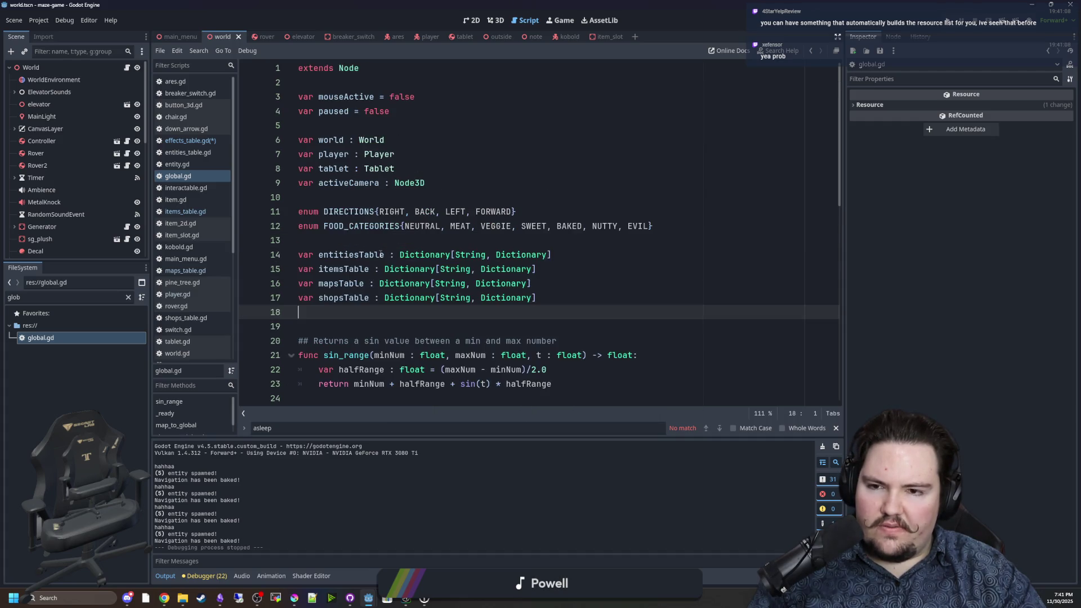
{"action": "left_click", "coordinate": [404, 239]}
{"action": "scroll", "coordinate": [404, 238], "scroll_direction": "down", "scroll_amount": 10}
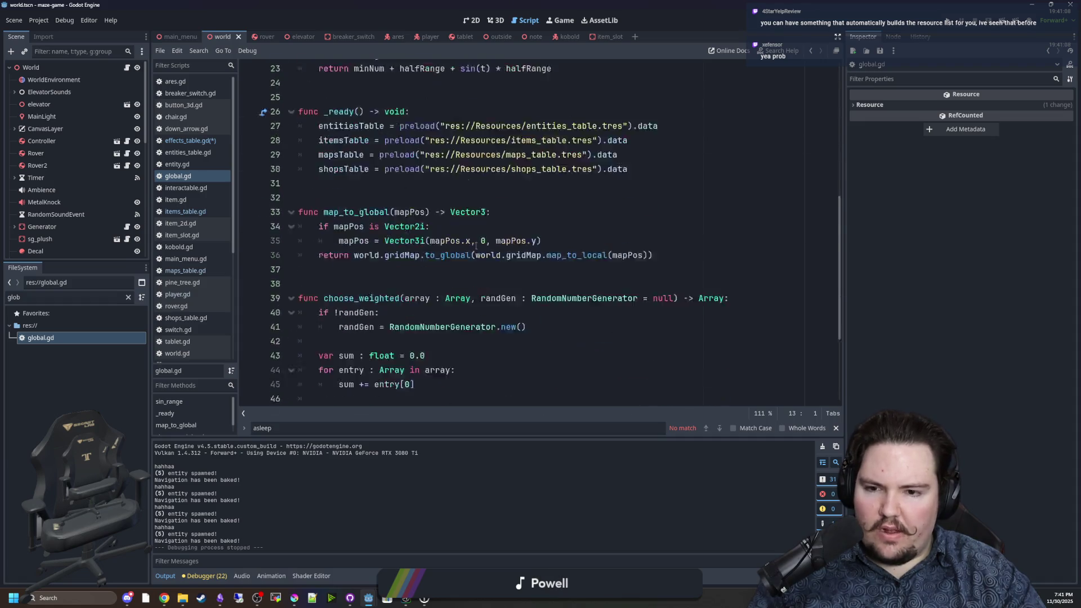
{"action": "left_click", "coordinate": [547, 244]}
{"action": "key", "text": "ctrl+f"}
{"action": "type", "text": ".data"}
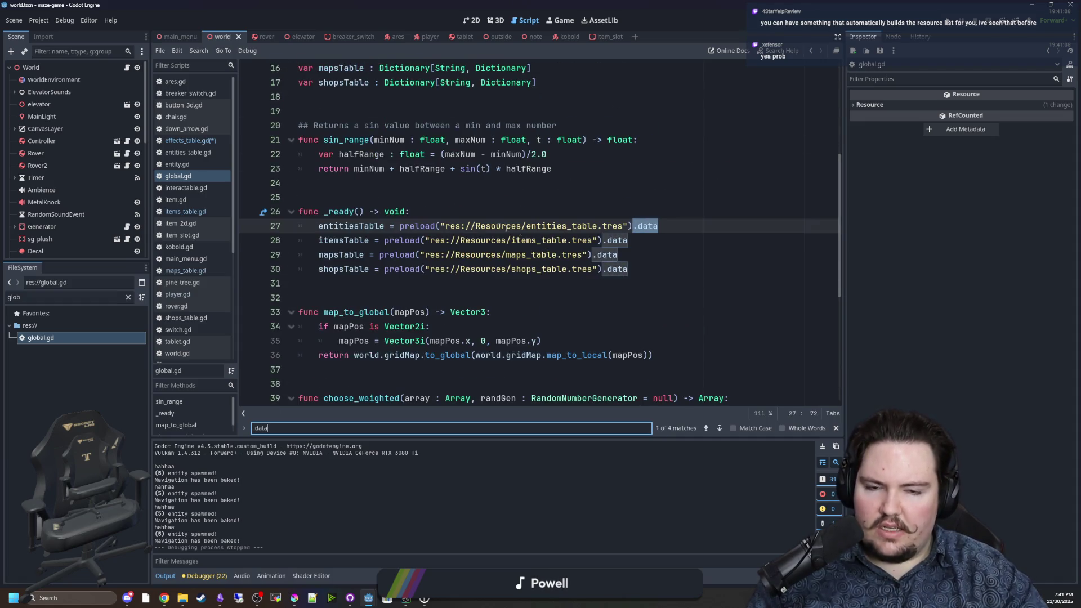
{"action": "left_click", "coordinate": [628, 269]}
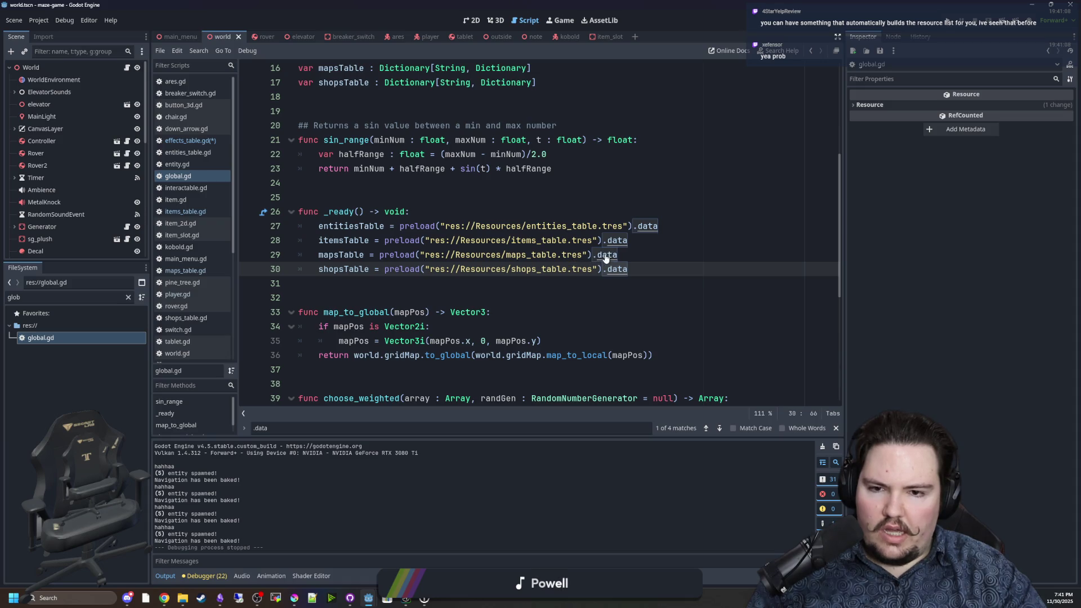
{"action": "left_click", "coordinate": [610, 257], "text": "ctrl"}
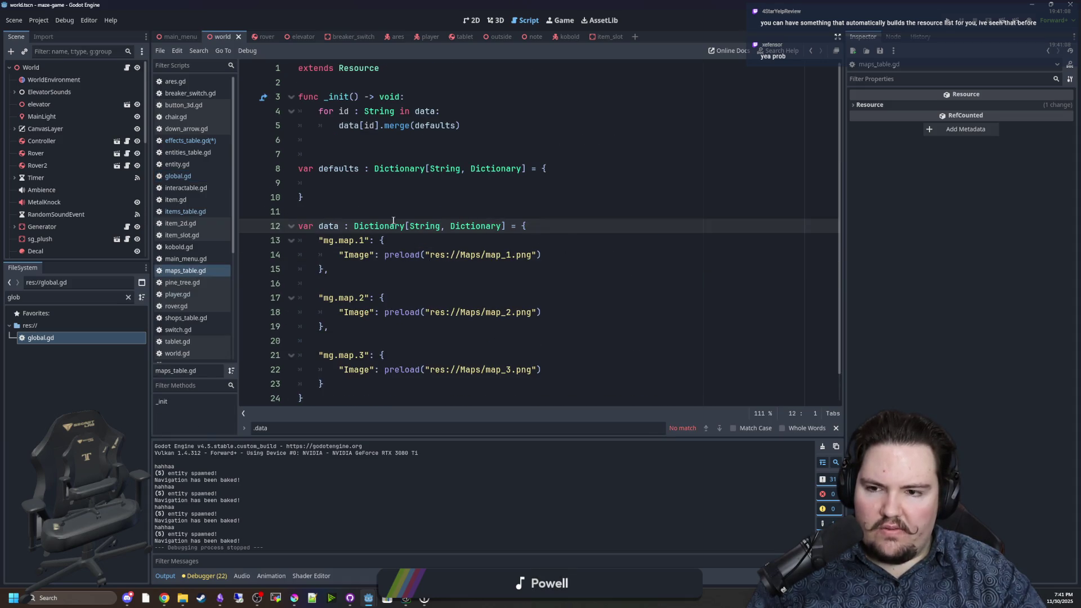
Inspect maps_table.gd's data dictionary of map images, then return to effects_table.gd.
{"action": "scroll", "coordinate": [392, 220], "scroll_direction": "down", "scroll_amount": 1}
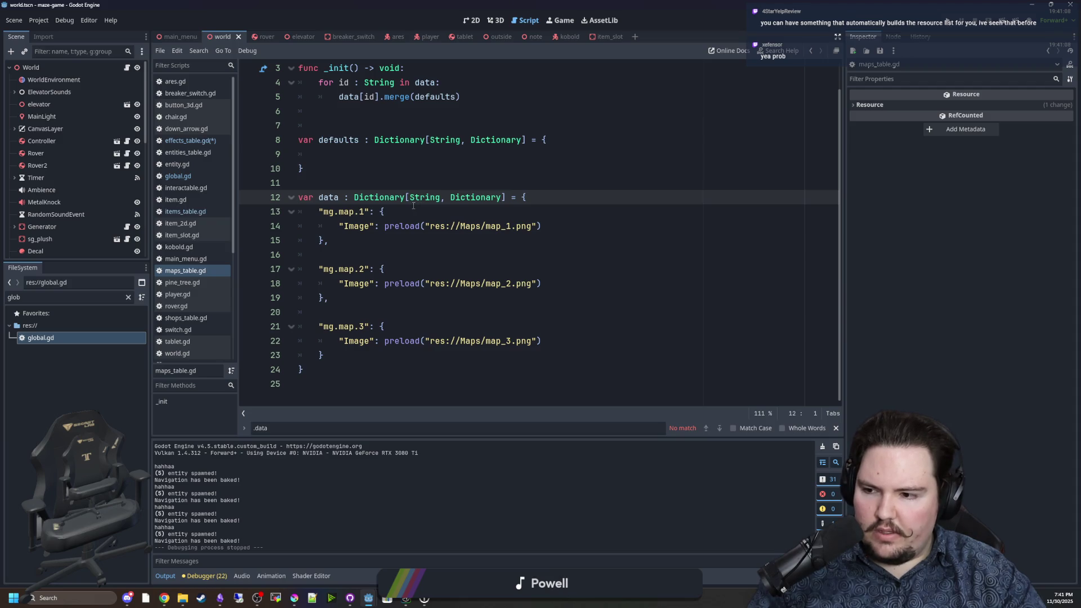
{"action": "scroll", "coordinate": [411, 206], "scroll_direction": "up", "scroll_amount": 1}
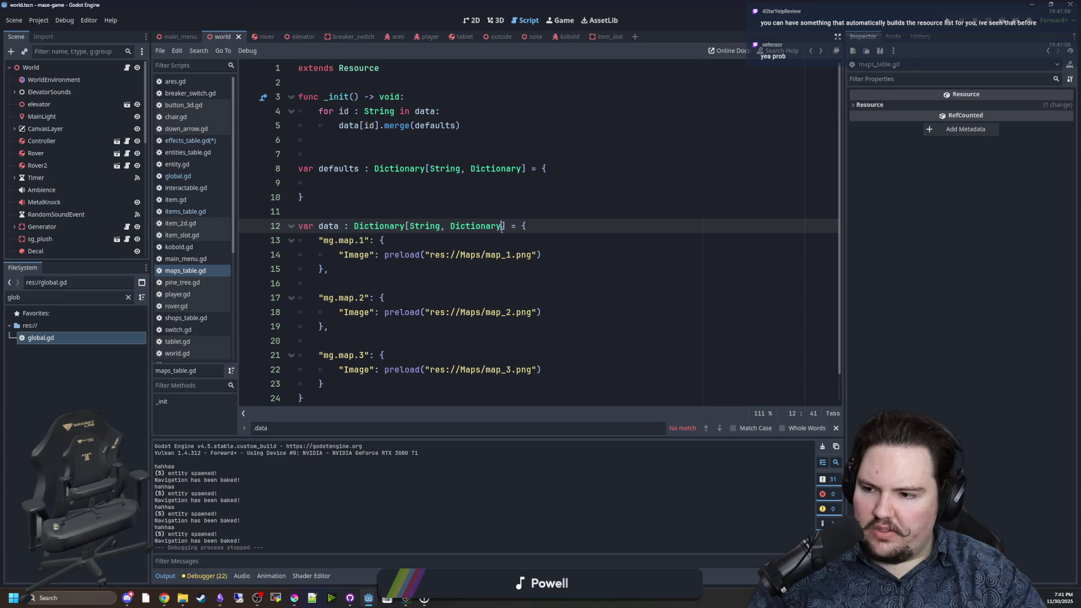
{"action": "left_click", "coordinate": [434, 226]}
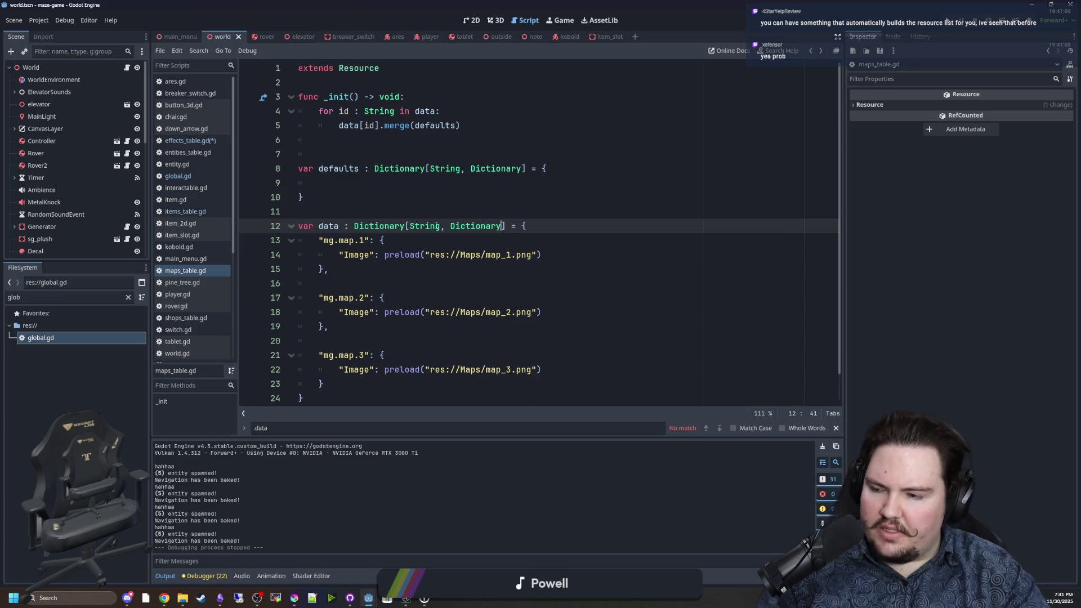
{"action": "left_click", "coordinate": [205, 145]}
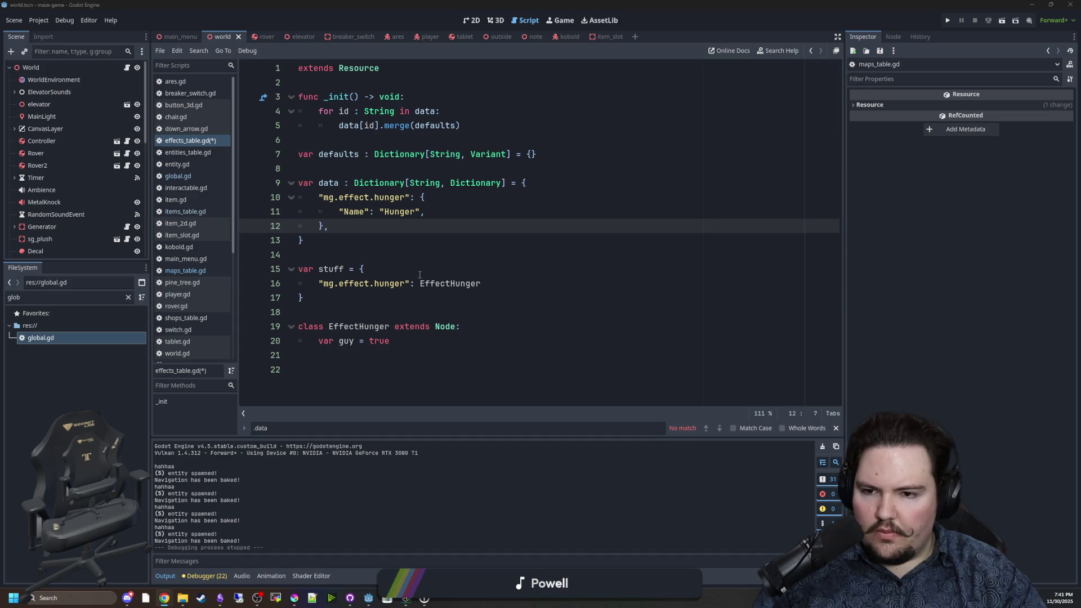
Delete lines 14–21, the trial stuff dictionary and EffectHunger class, below the data table.
{"action": "key", "text": "Down"}
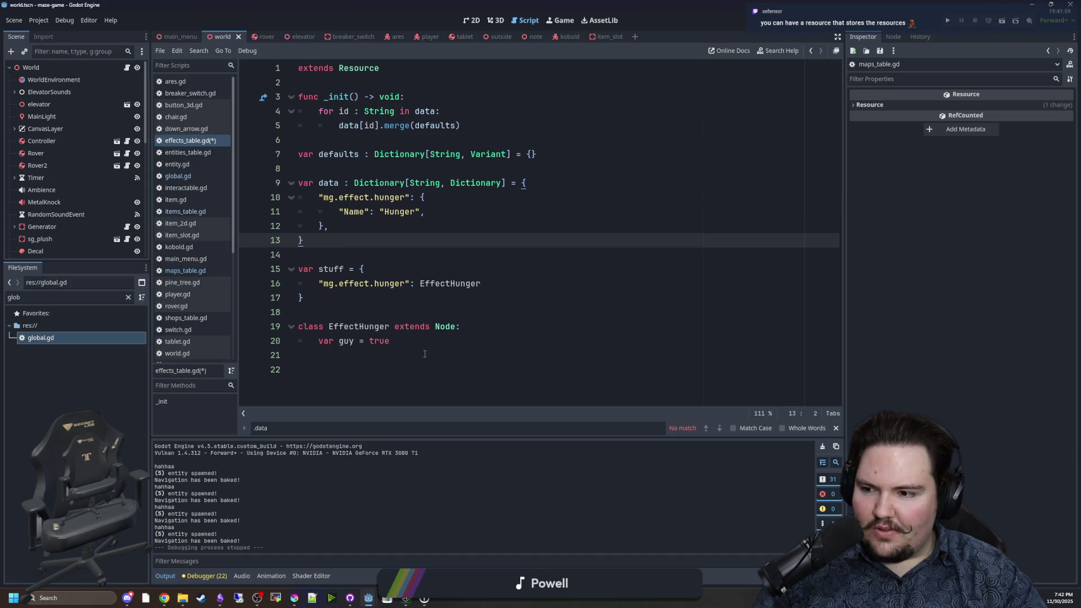
{"action": "key", "text": "alt+Tab"}
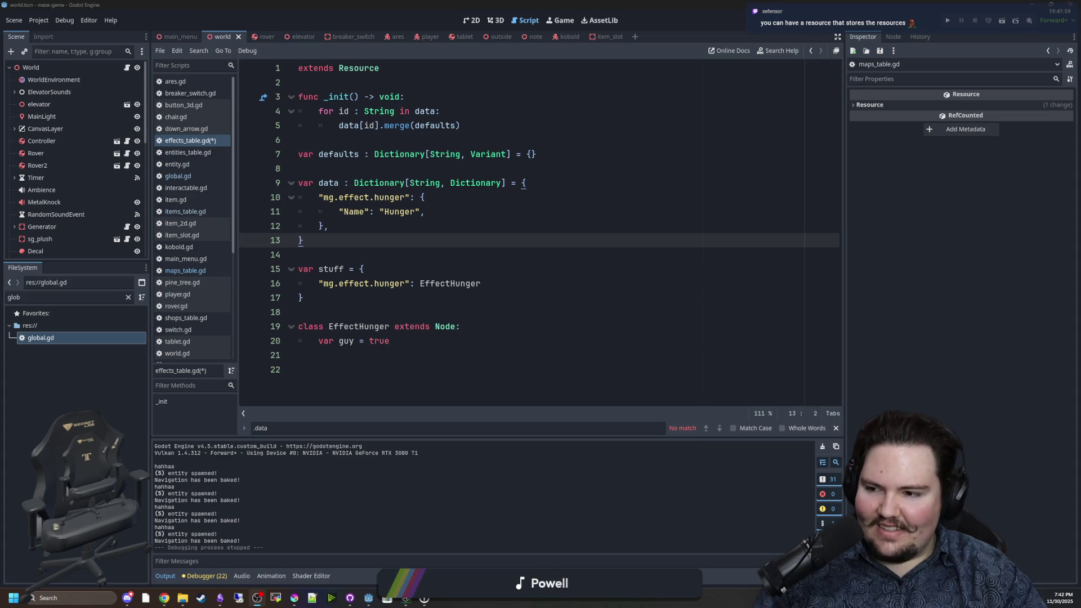
{"action": "left_click", "coordinate": [385, 355]}
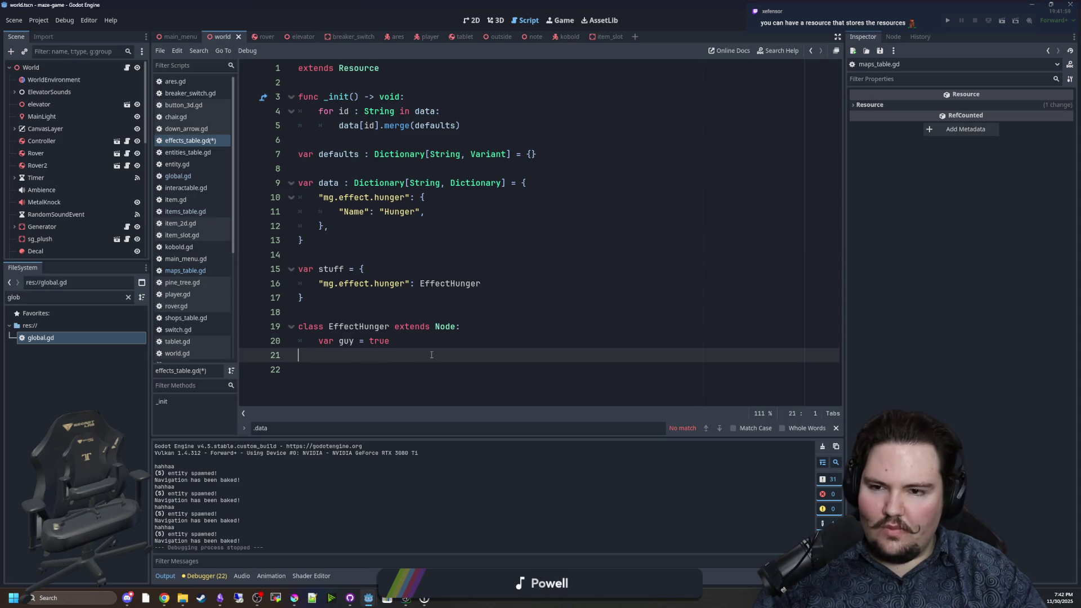
{"action": "left_click_drag", "start_coordinate": [432, 355], "coordinate": [276, 255]}
{"action": "key", "text": "BackSpace"}
{"action": "key", "text": "BackSpace"}
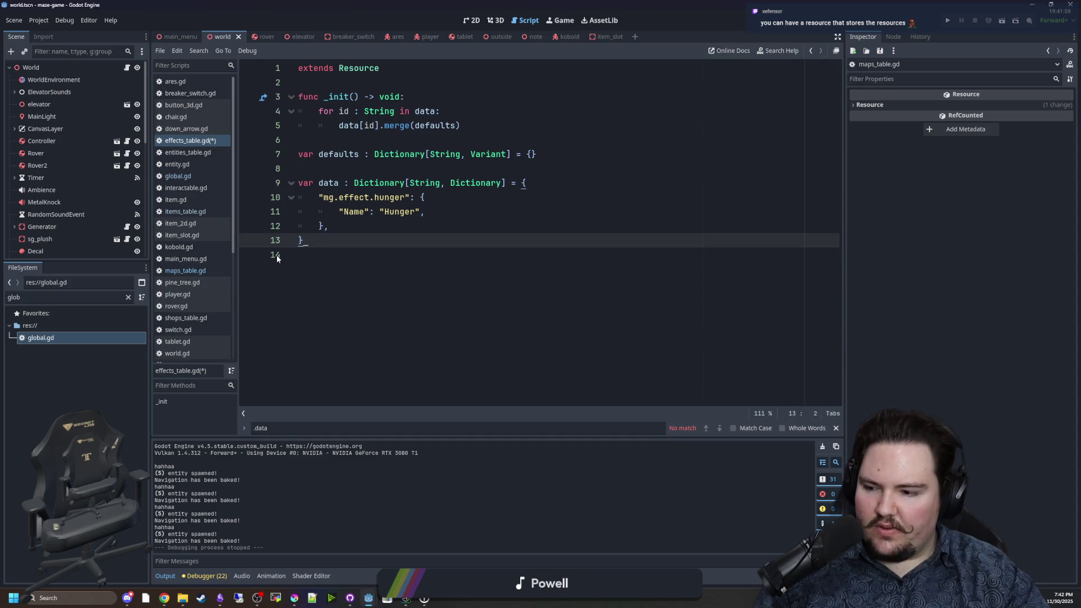
{"action": "left_click", "coordinate": [430, 211]}
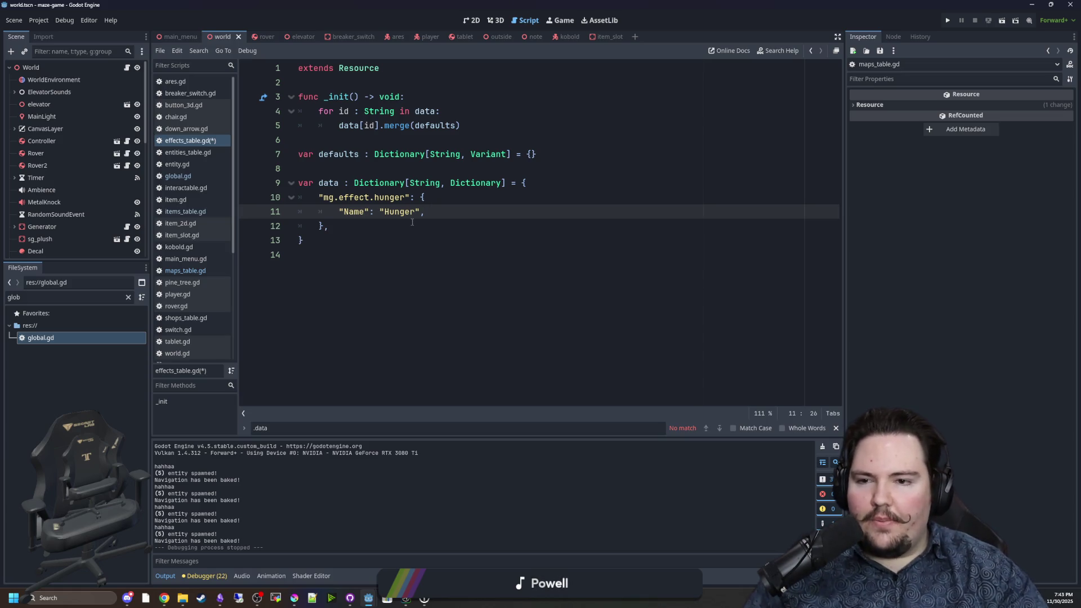
Duplicate the hunger entry directly below the original.
{"action": "left_click", "coordinate": [409, 222]}
{"action": "left_click", "coordinate": [438, 214]}
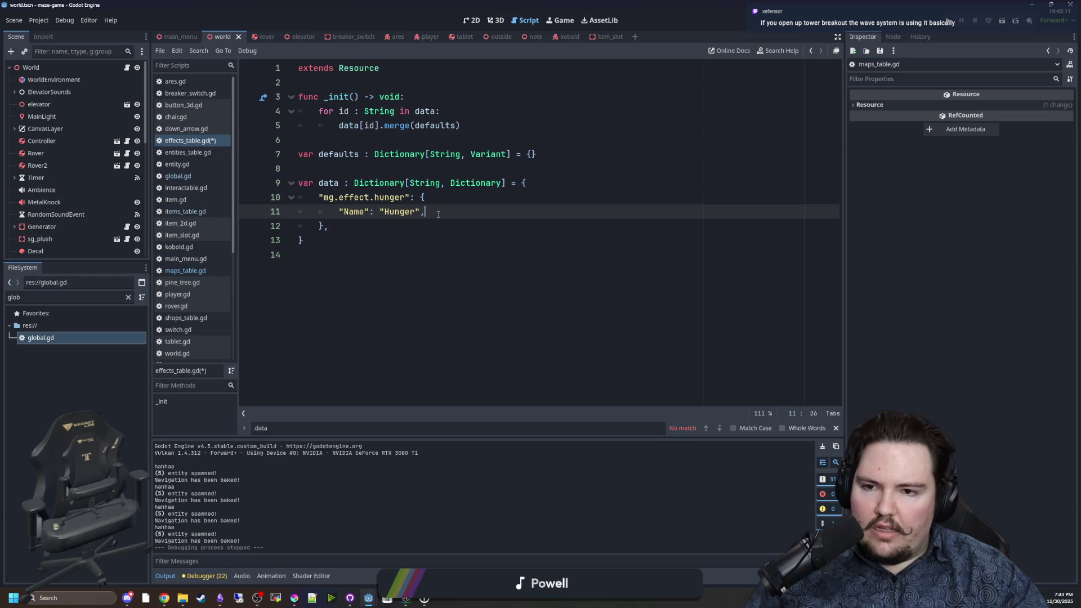
{"action": "key", "text": "Return"}
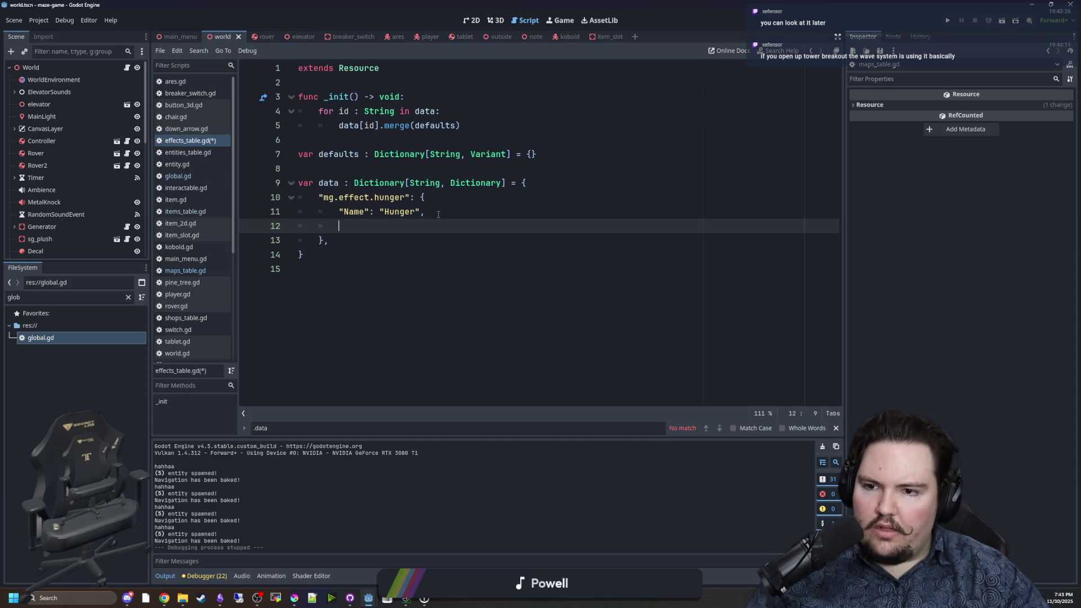
{"action": "left_click_drag", "start_coordinate": [329, 240], "coordinate": [299, 197]}
{"action": "key", "text": "ctrl+c"}
{"action": "left_click", "coordinate": [383, 241]}
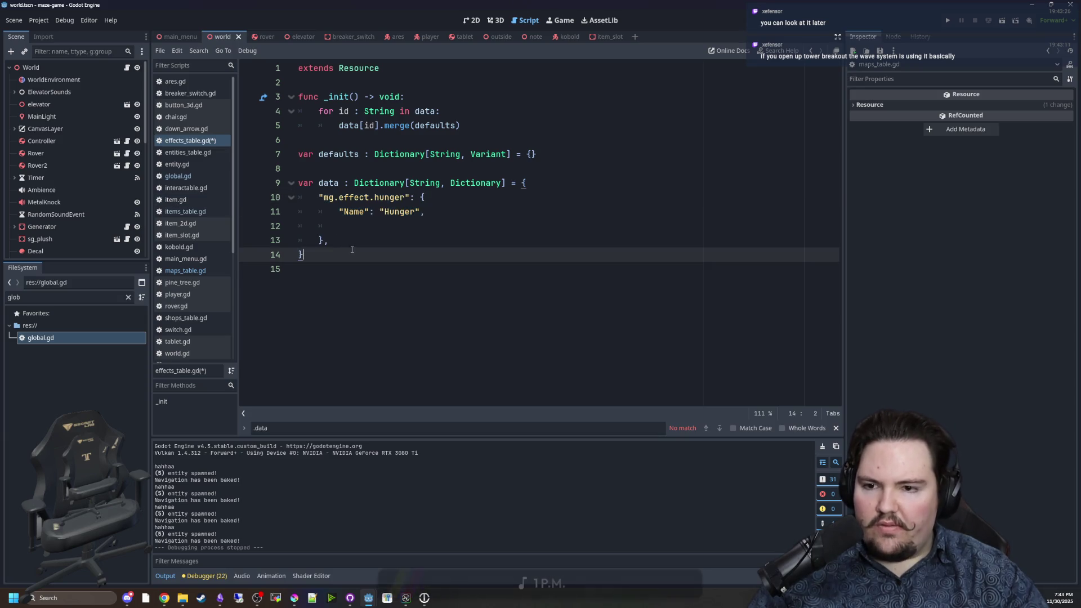
{"action": "key", "text": "Return"}
{"action": "key", "text": "ctrl+v"}
{"action": "left_click", "coordinate": [339, 254]}
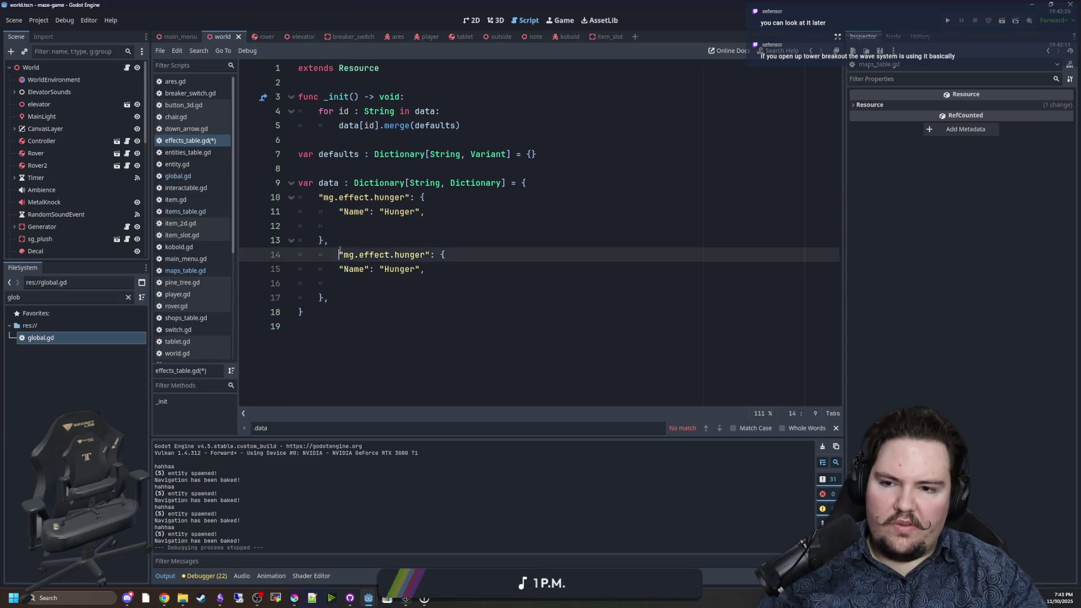
{"action": "key", "text": "BackSpace"}
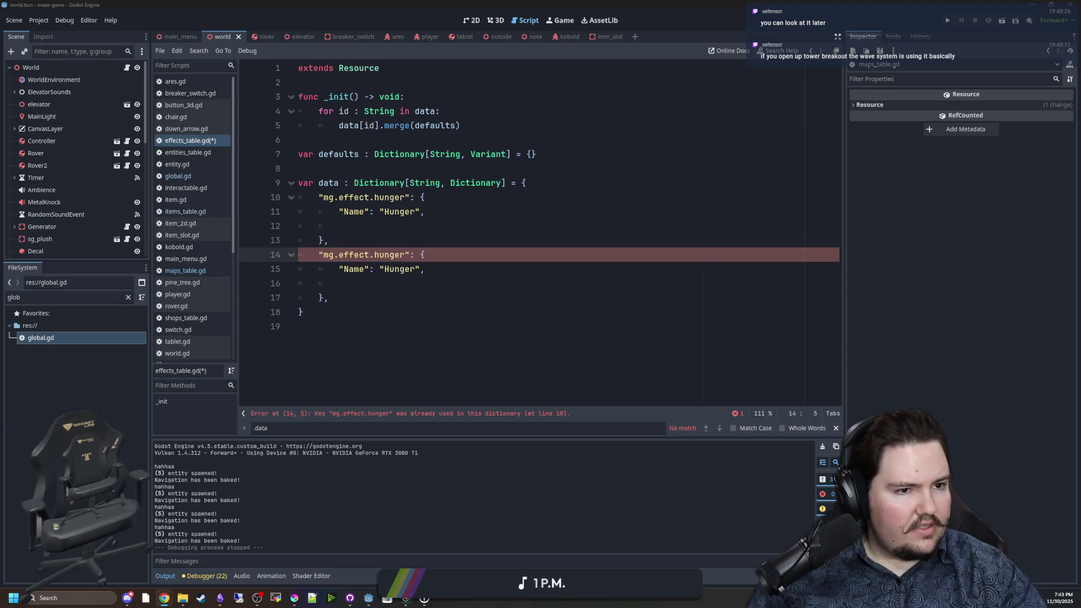
Rename the copy's key to mg.effect.minor_injury and its name to 'Minor Injury'.
{"action": "double_click", "coordinate": [389, 254]}
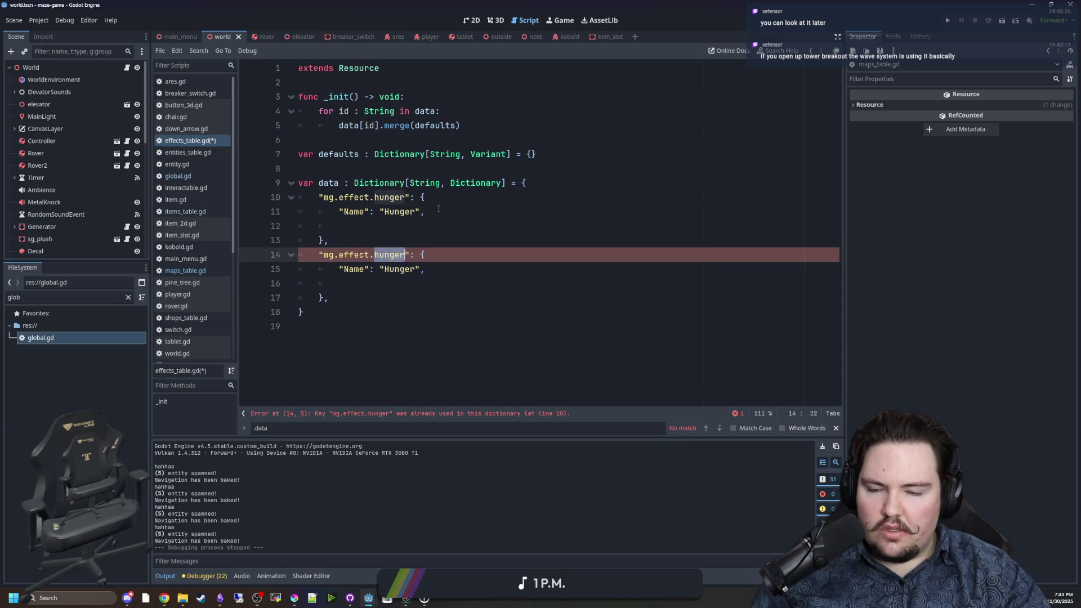
{"action": "key", "text": "BackSpace"}
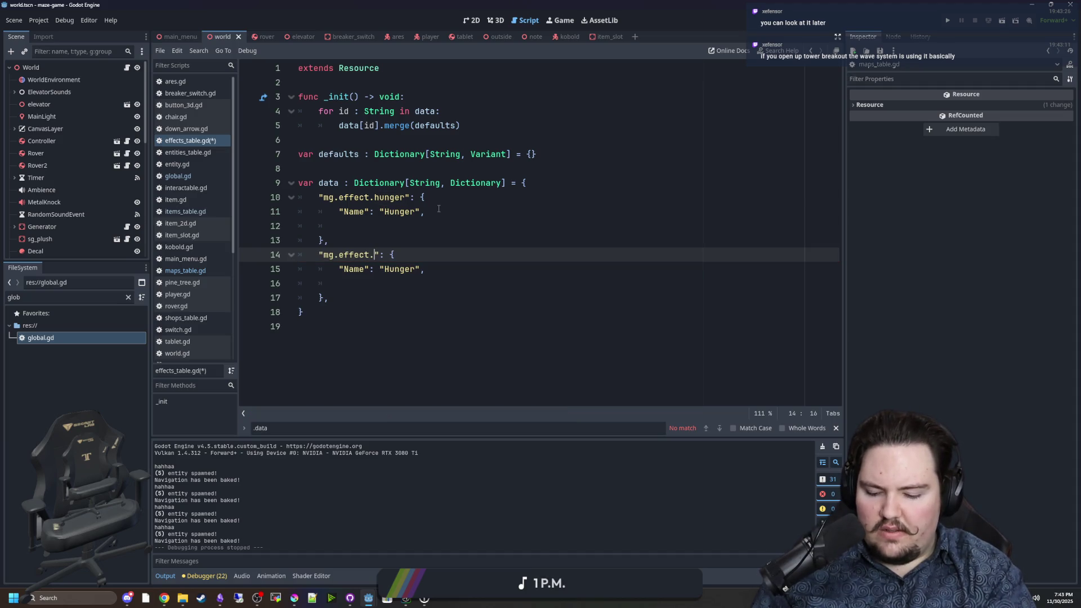
{"action": "type", "text": "minor_injury"}
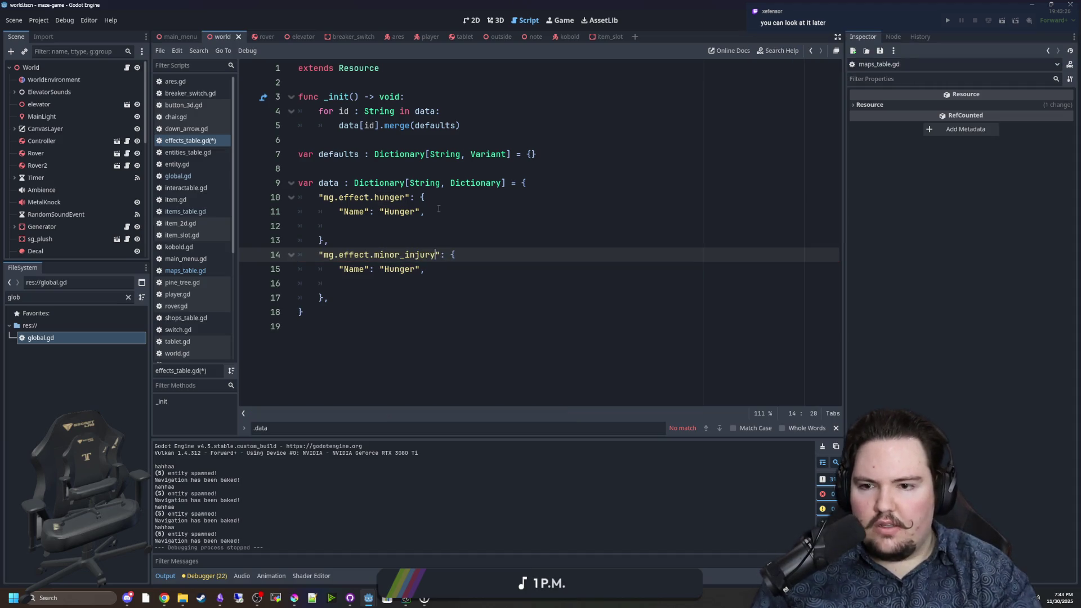
{"action": "double_click", "coordinate": [405, 269]}
{"action": "type", "text": "Minor In"}
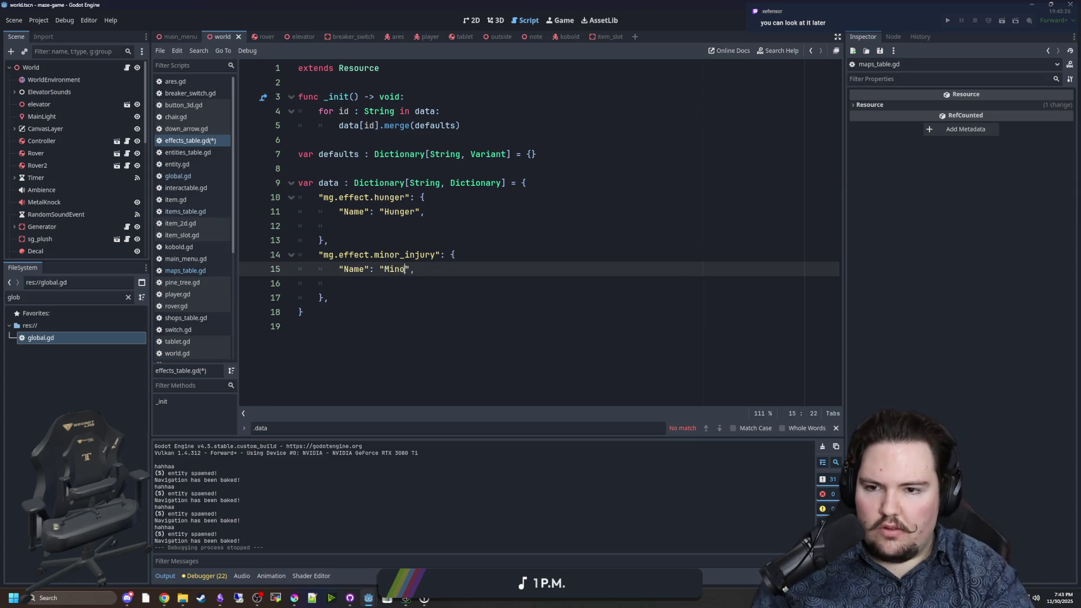
{"action": "type", "text": "jurr"}
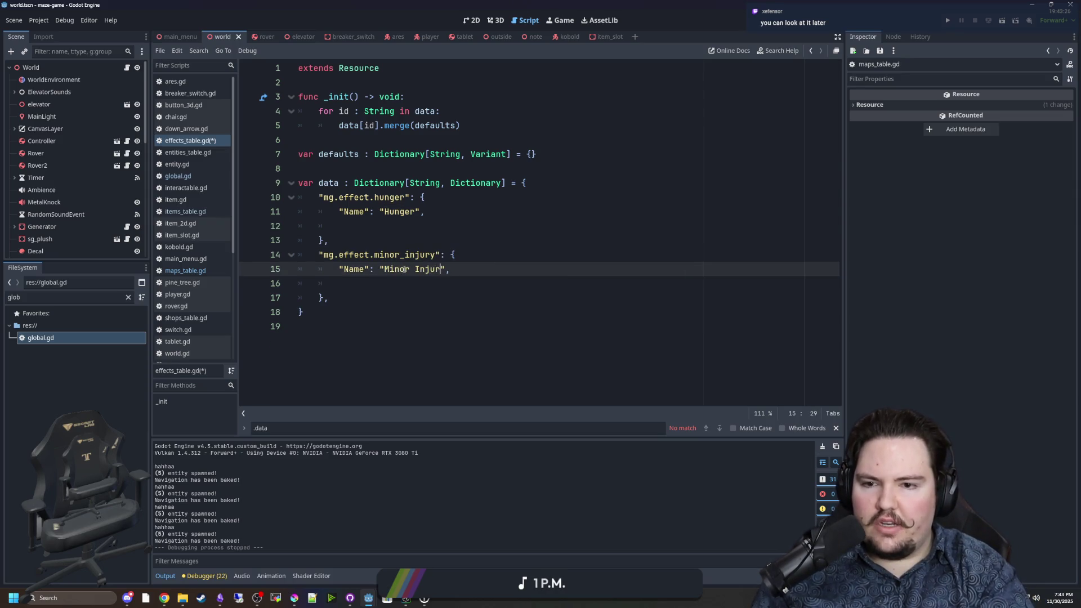
{"action": "key", "text": "BackSpace"}
{"action": "type", "text": "y"}
Remove the leftover blank lines around the hunger and minor_injury entries.
{"action": "left_click", "coordinate": [352, 283]}
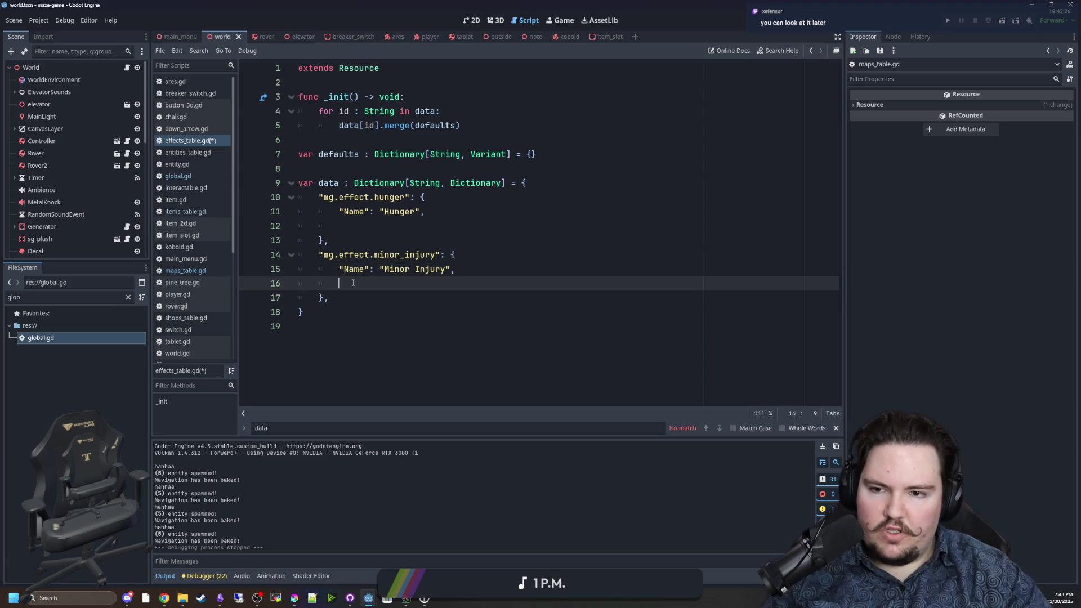
{"action": "key", "text": "BackSpace"}
{"action": "left_click", "coordinate": [371, 226]}
{"action": "key", "text": "BackSpace"}
{"action": "left_click", "coordinate": [338, 225]}
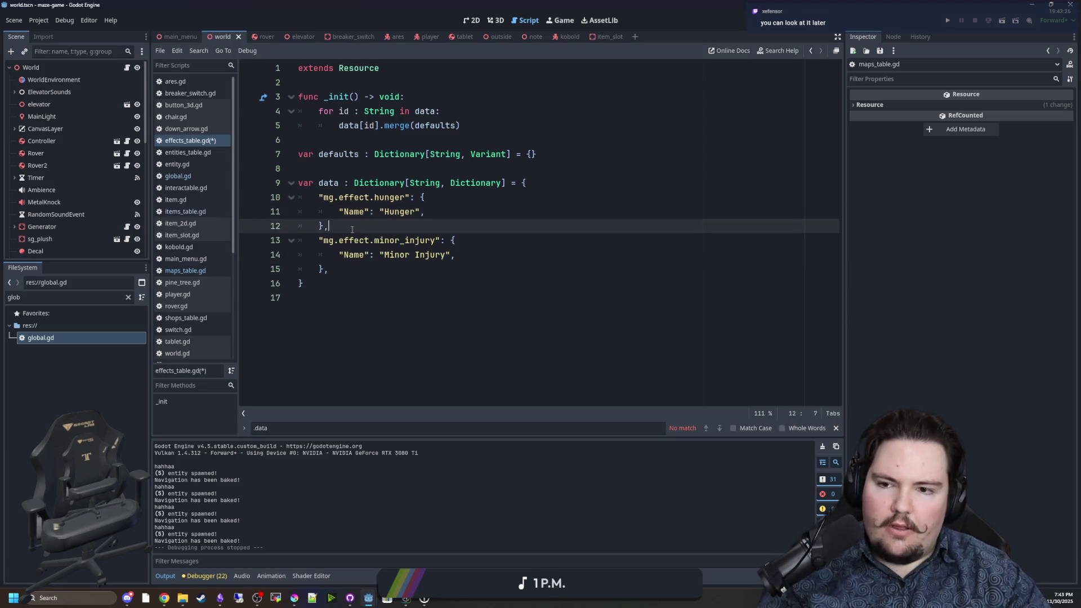
{"action": "key", "text": "Return"}
{"action": "left_click", "coordinate": [359, 283]}
{"action": "left_click", "coordinate": [298, 255]}
{"action": "key", "text": "BackSpace"}
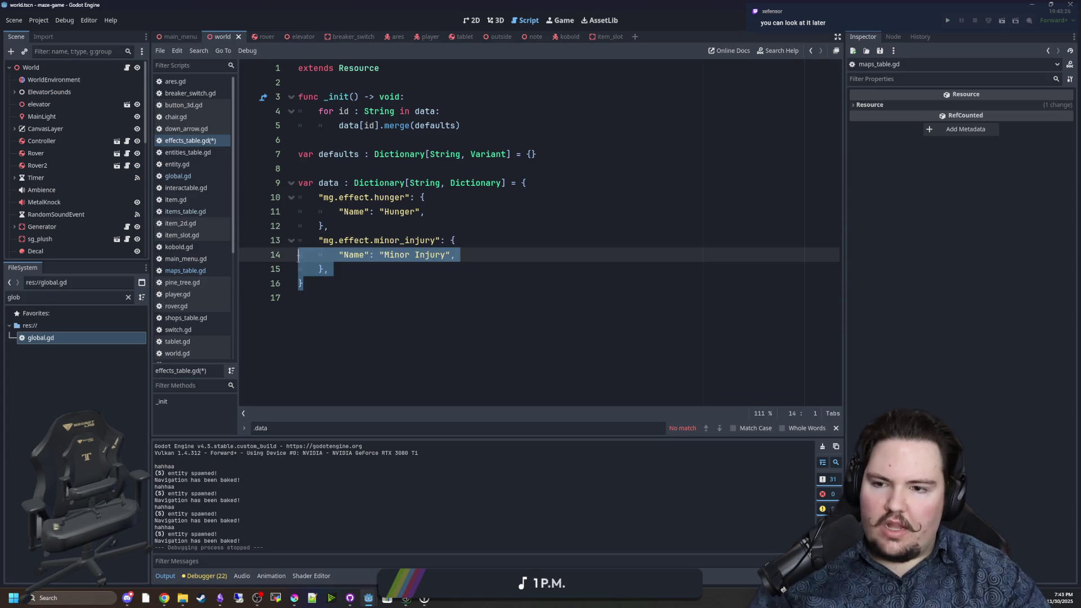
Duplicate the minor_injury entry below itself.
{"action": "left_click_drag", "start_coordinate": [328, 269], "coordinate": [269, 232]}
{"action": "key", "text": "ctrl+c"}
{"action": "key", "text": "Right"}
{"action": "key", "text": "Return"}
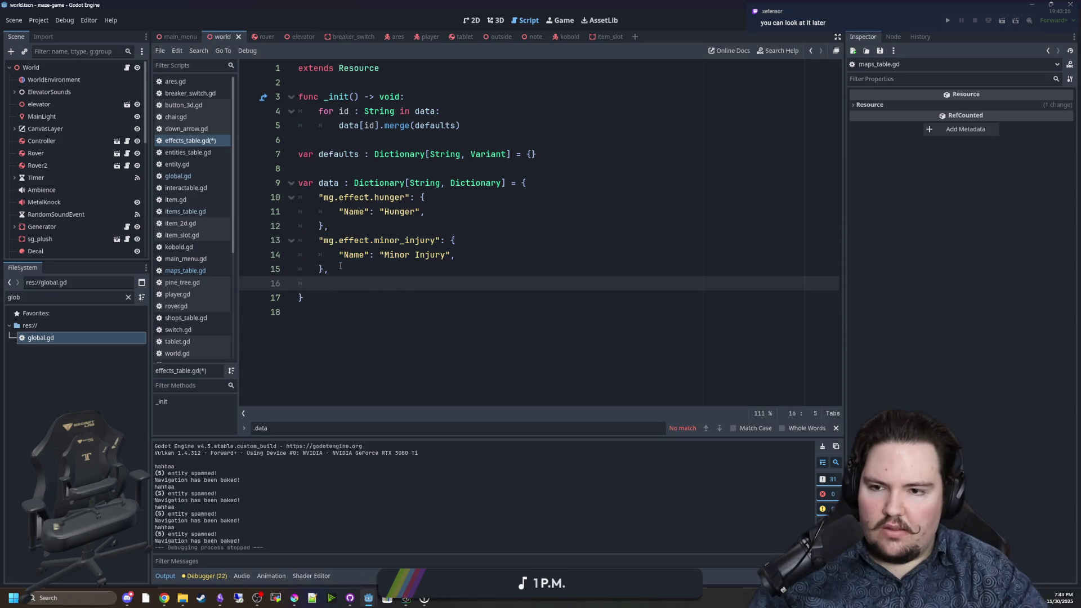
{"action": "key", "text": "ctrl+v"}
{"action": "key", "text": "Up"}
{"action": "key", "text": "Up"}
{"action": "key", "text": "Home"}
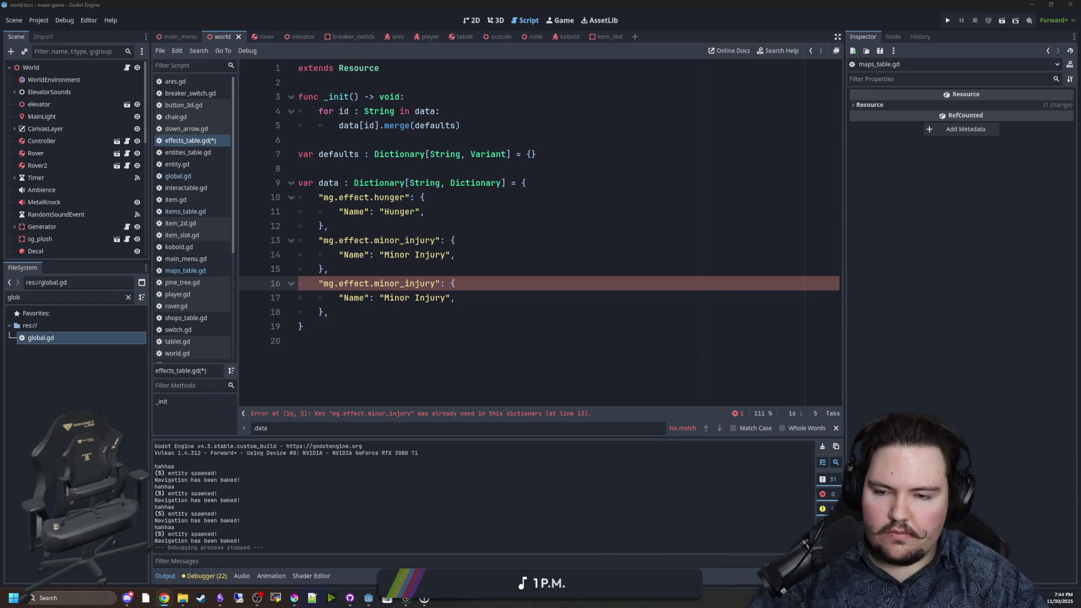
Rename the second copy to mg.effect.major_injury named 'Major Injury'.
{"action": "left_click", "coordinate": [613, 298]}
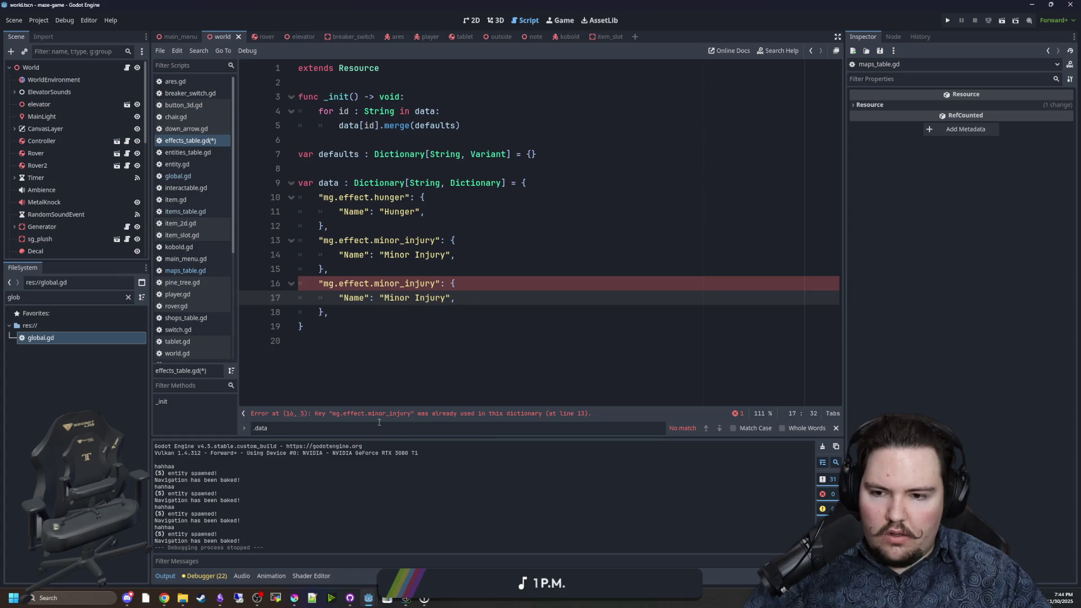
{"action": "double_click", "coordinate": [393, 283]}
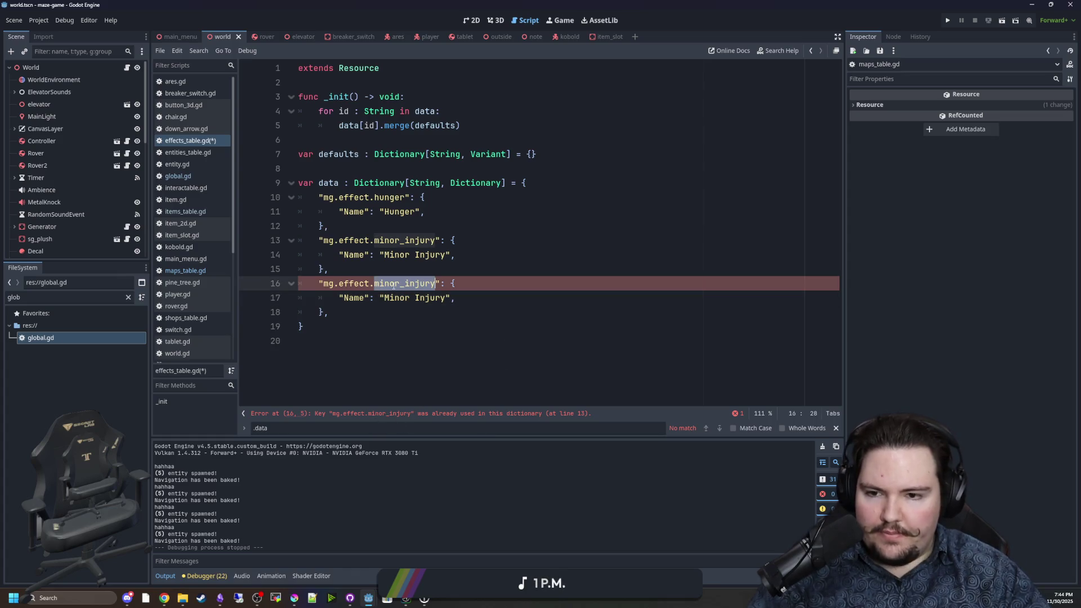
{"action": "type", "text": "major_injury"}
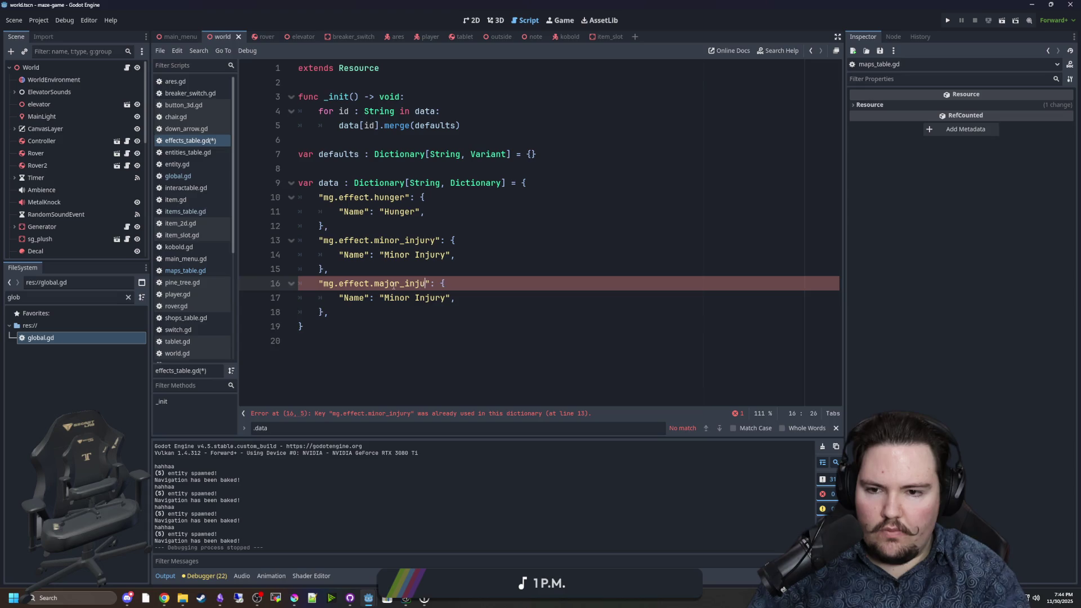
{"action": "double_click", "coordinate": [394, 297]}
{"action": "type", "text": "Major"}
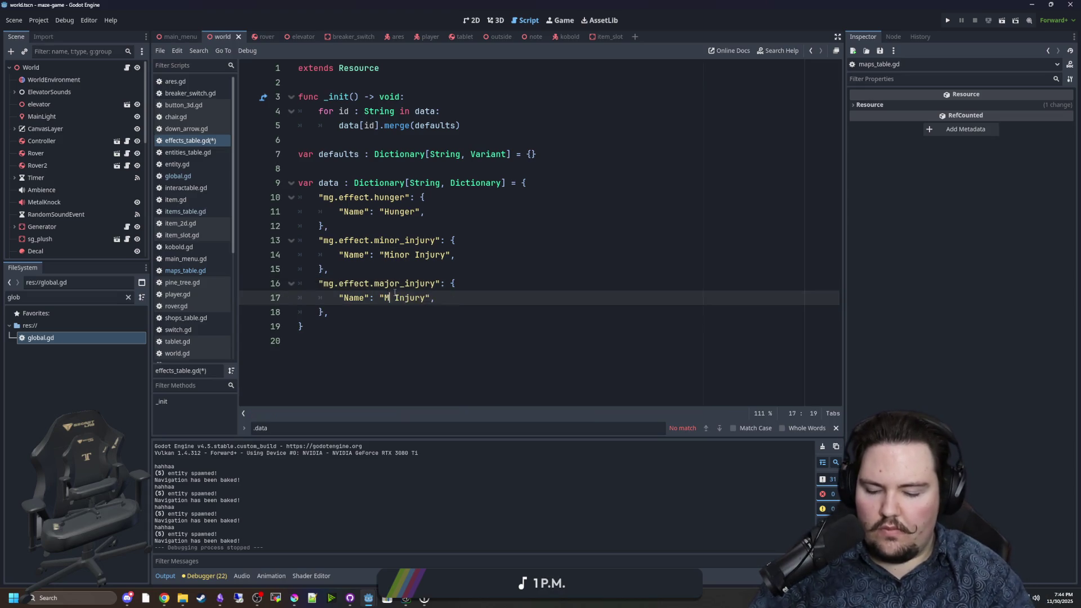
{"action": "left_click", "coordinate": [512, 234]}
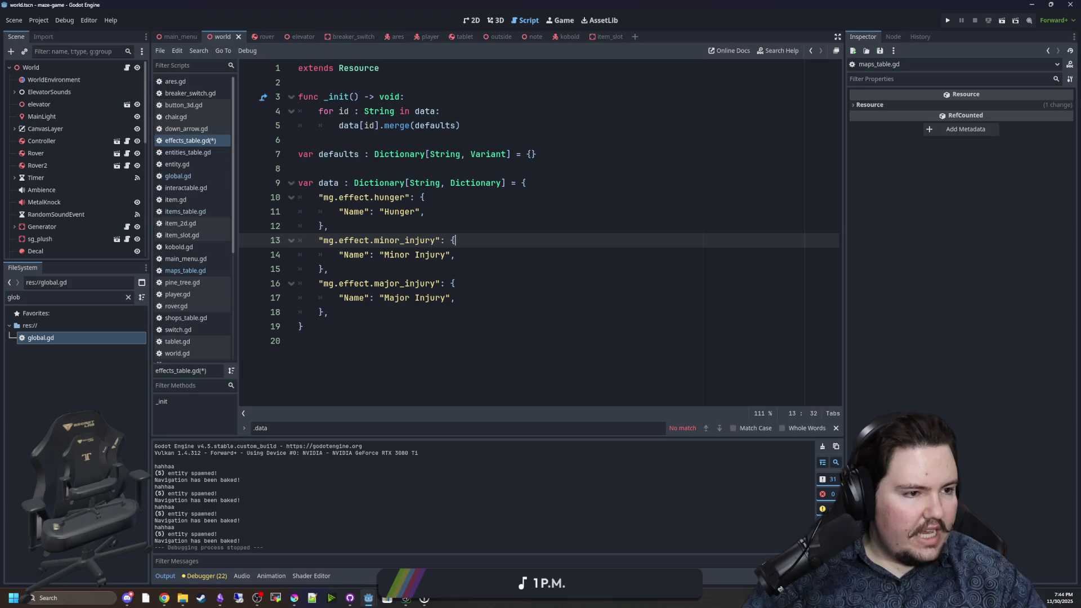
Switch to the Starground Miro design board in the browser.
{"action": "key", "text": "alt+Tab"}
{"action": "scroll", "coordinate": [328, 373], "scroll_direction": "up", "scroll_amount": 5}
{"action": "scroll", "coordinate": [276, 331], "scroll_direction": "up", "scroll_amount": 3}
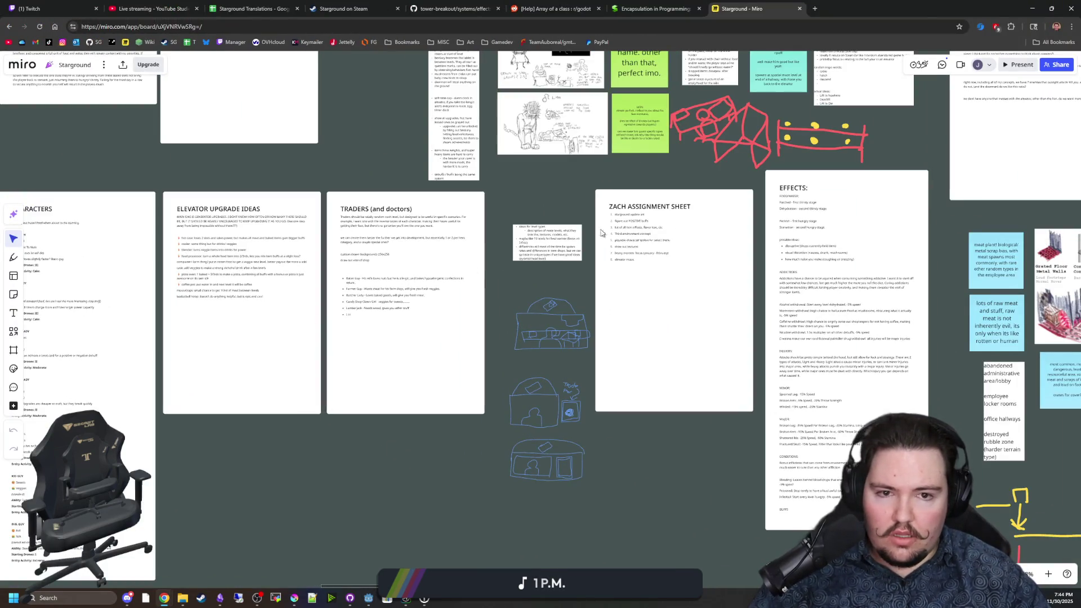
Zoom into the Miro EFFECTS card's food, water and addiction notes, then go back to Godot.
{"action": "scroll", "coordinate": [620, 265], "scroll_direction": "up", "scroll_amount": 2}
{"action": "scroll", "coordinate": [625, 272], "scroll_direction": "up", "scroll_amount": 4}
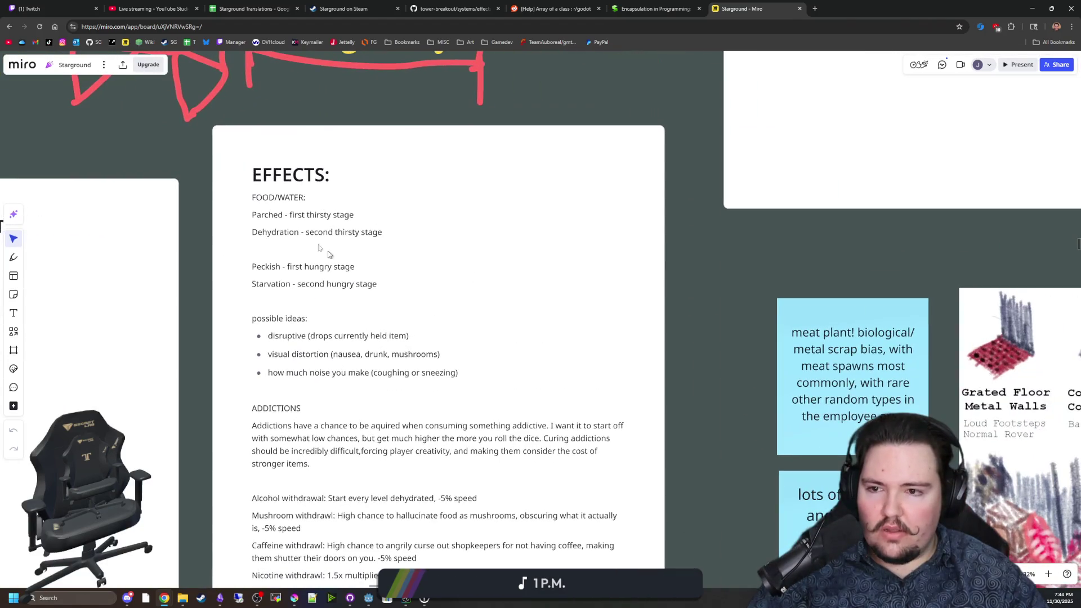
{"action": "scroll", "coordinate": [336, 341], "scroll_direction": "down", "scroll_amount": 2}
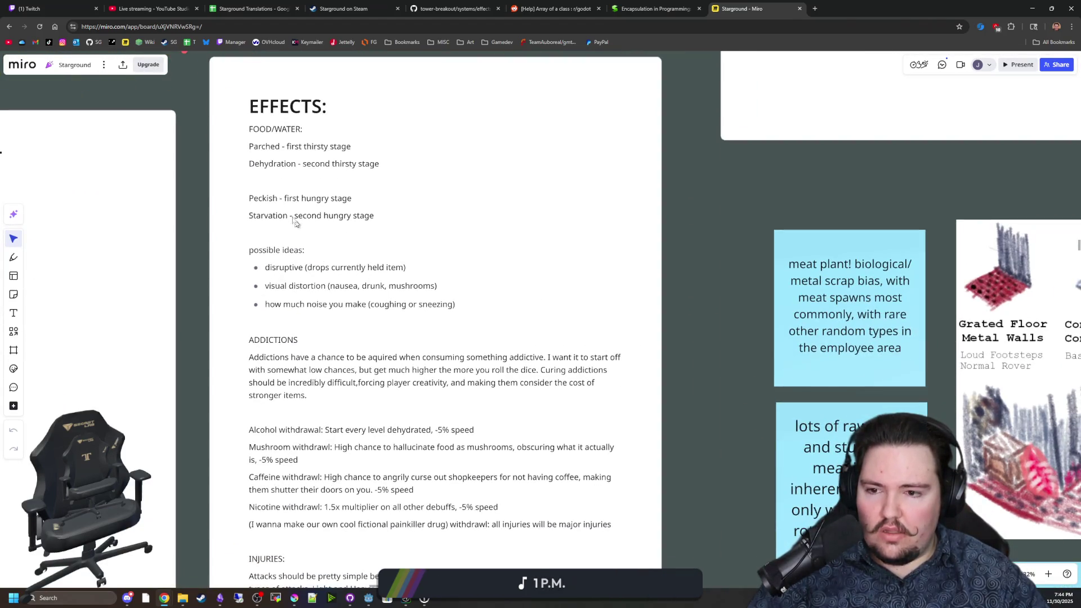
{"action": "key", "text": "alt+Tab"}
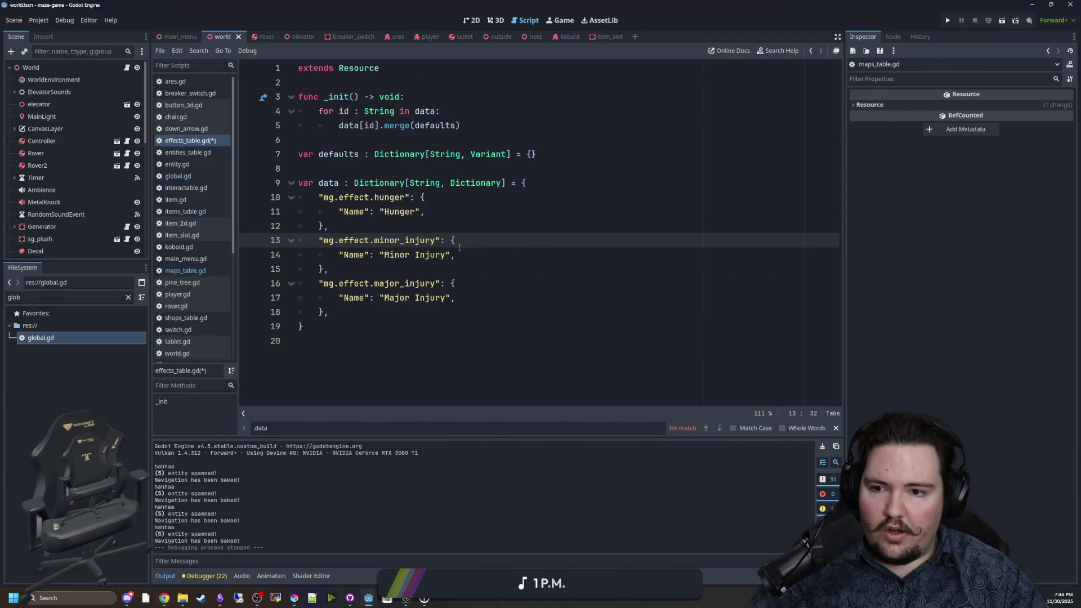
Duplicate the hunger entry below itself as mg.effect.thirst with the name 'Thirst'.
{"action": "left_click_drag", "start_coordinate": [328, 226], "coordinate": [283, 200]}
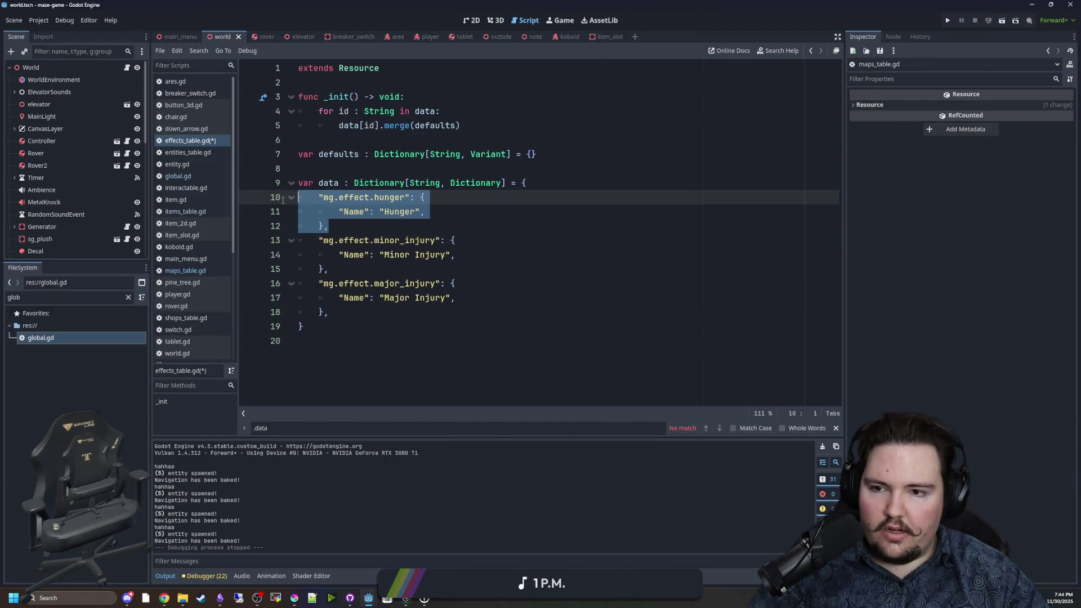
{"action": "key", "text": "ctrl+c"}
{"action": "left_click", "coordinate": [351, 224]}
{"action": "key", "text": "Return"}
{"action": "key", "text": "ctrl+v"}
{"action": "left_click", "coordinate": [338, 234]}
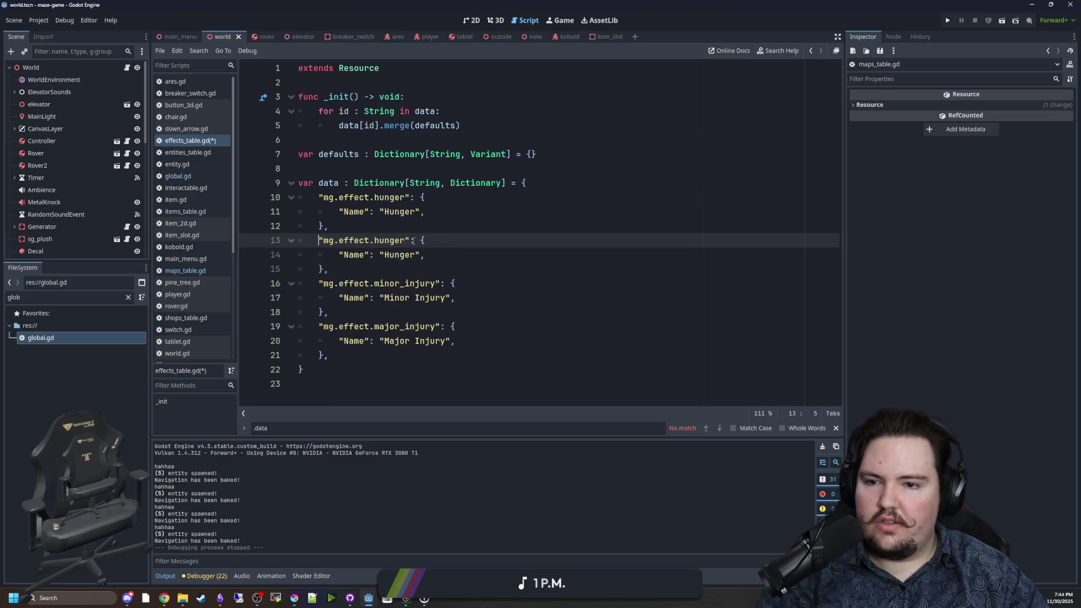
{"action": "double_click", "coordinate": [394, 239]}
{"action": "type", "text": "thirst"}
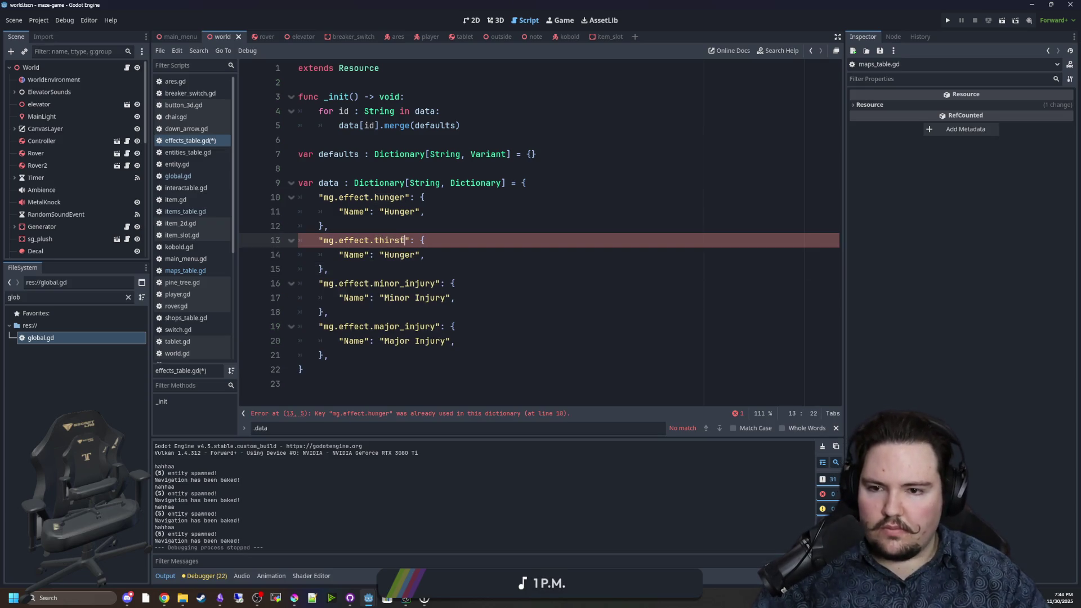
{"action": "left_click", "coordinate": [402, 254]}
{"action": "double_click", "coordinate": [401, 254]}
{"action": "type", "text": "Thirst"}
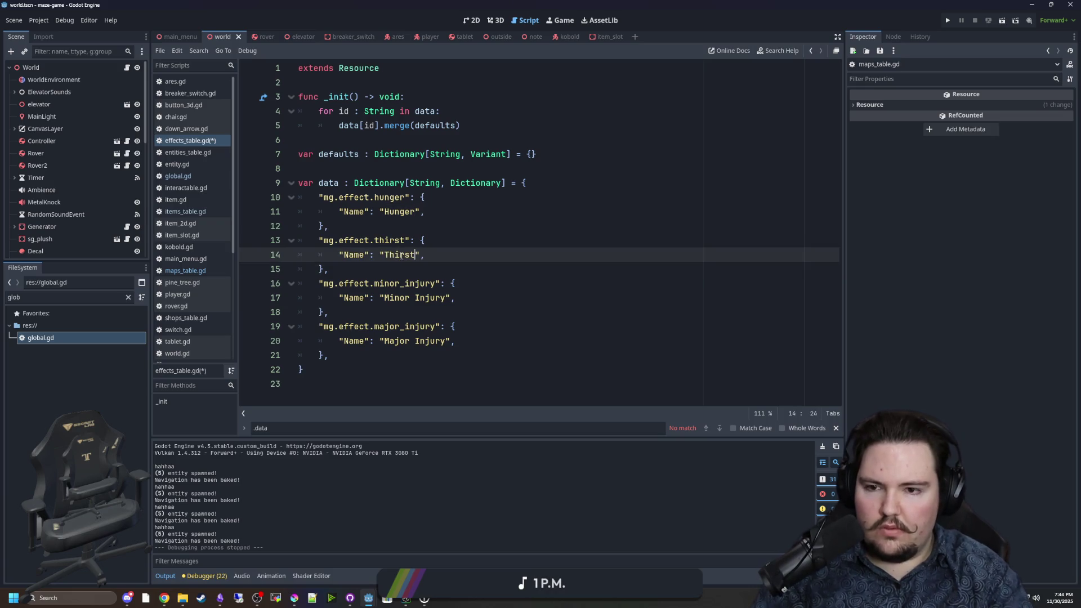
{"action": "left_click", "coordinate": [450, 228]}
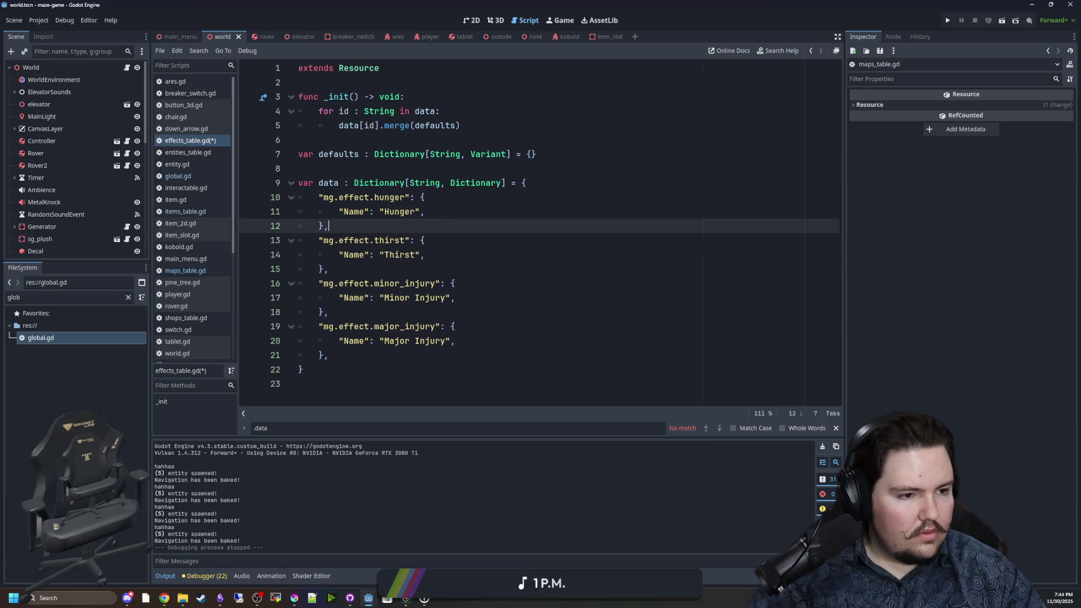
Paste a copy of the major_injury entry directly below the original.
{"action": "key", "text": "alt+Tab"}
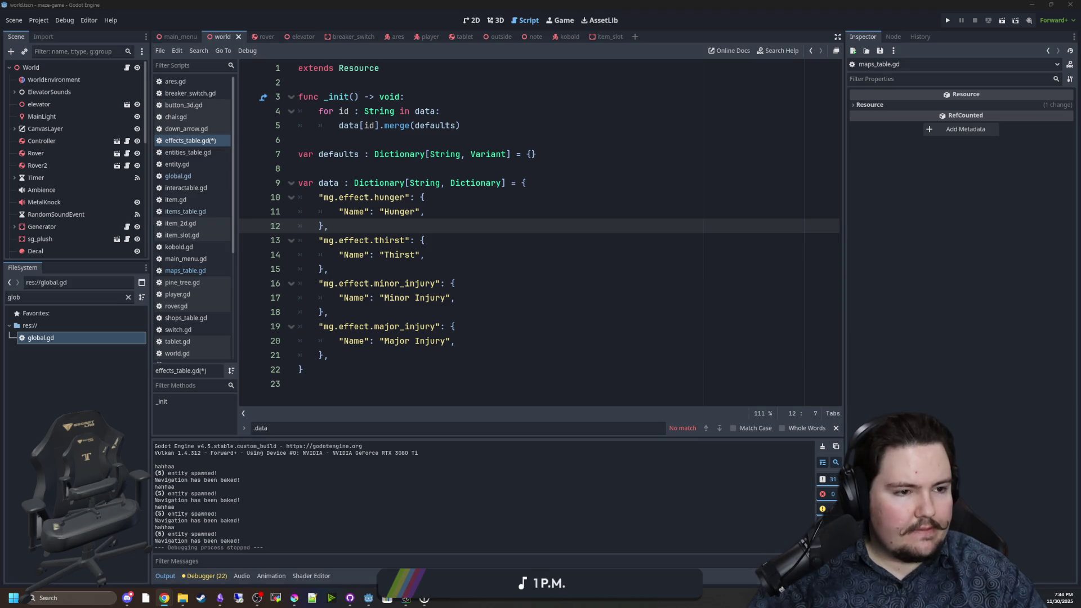
{"action": "left_click", "coordinate": [397, 387]}
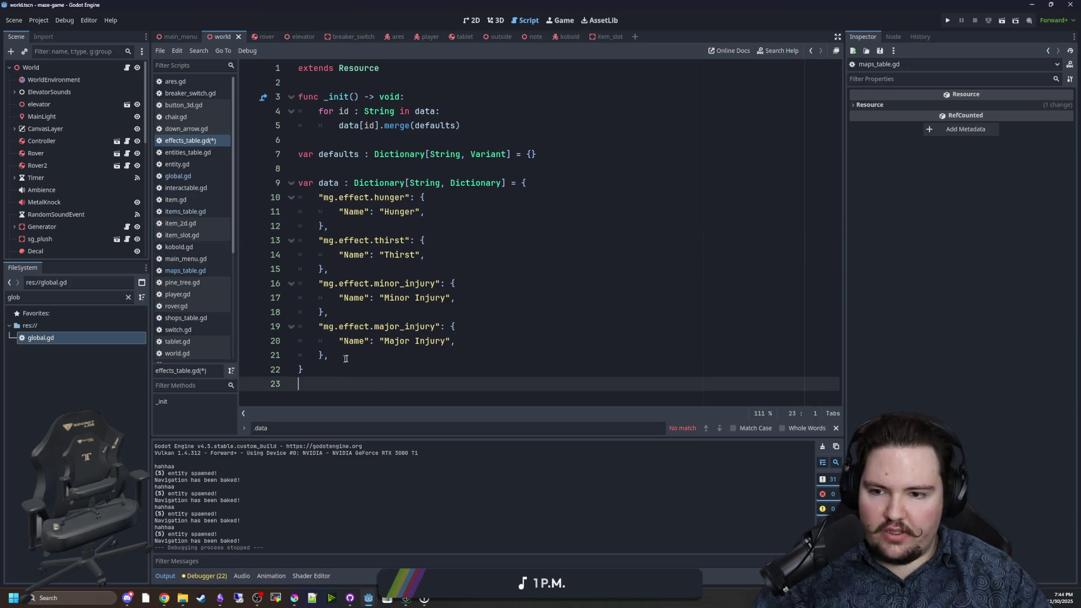
{"action": "left_click_drag", "start_coordinate": [341, 360], "coordinate": [298, 327]}
{"action": "left_click", "coordinate": [342, 360]}
{"action": "key", "text": "Return"}
{"action": "key", "text": "ctrl+v"}
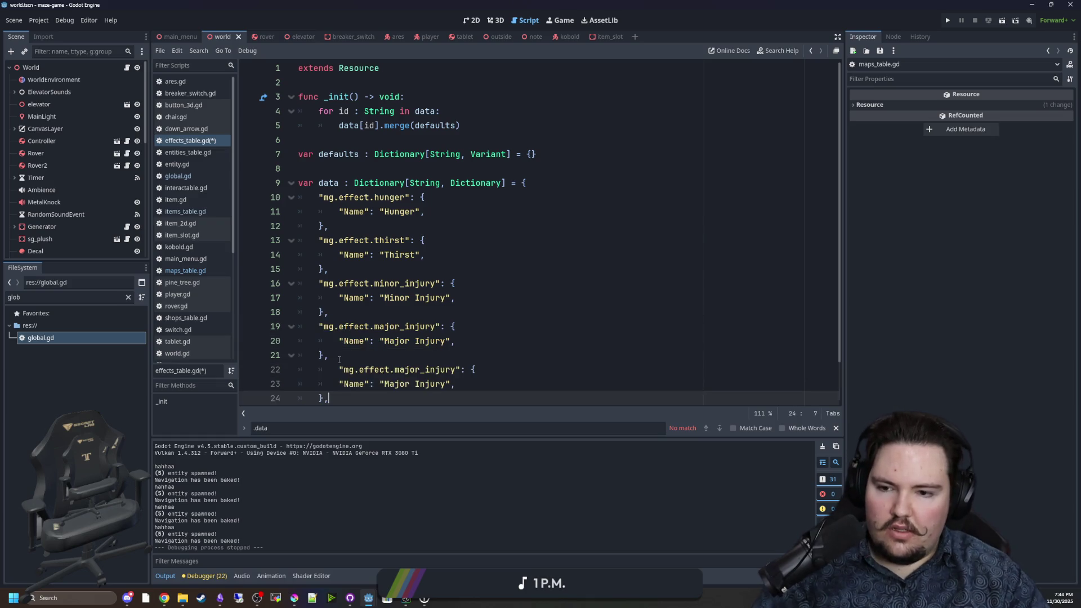
Rename the copied entry's key from major_injury to mg.effect.addiction.
{"action": "scroll", "coordinate": [340, 363], "scroll_direction": "down", "scroll_amount": 2}
{"action": "double_click", "coordinate": [423, 326]}
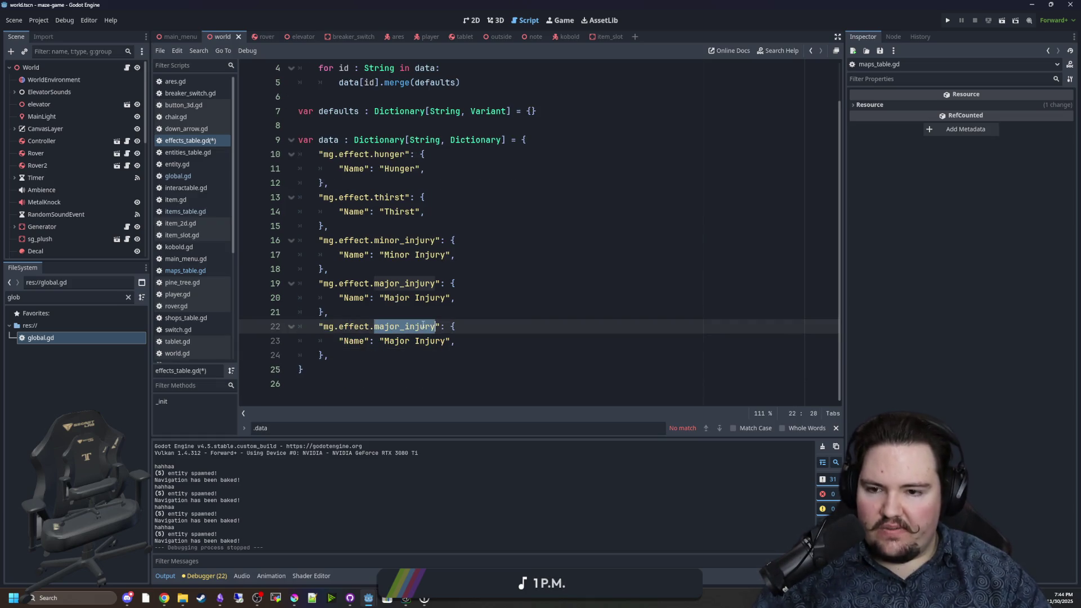
{"action": "key", "text": "BackSpace"}
{"action": "type", "text": "addiction"}
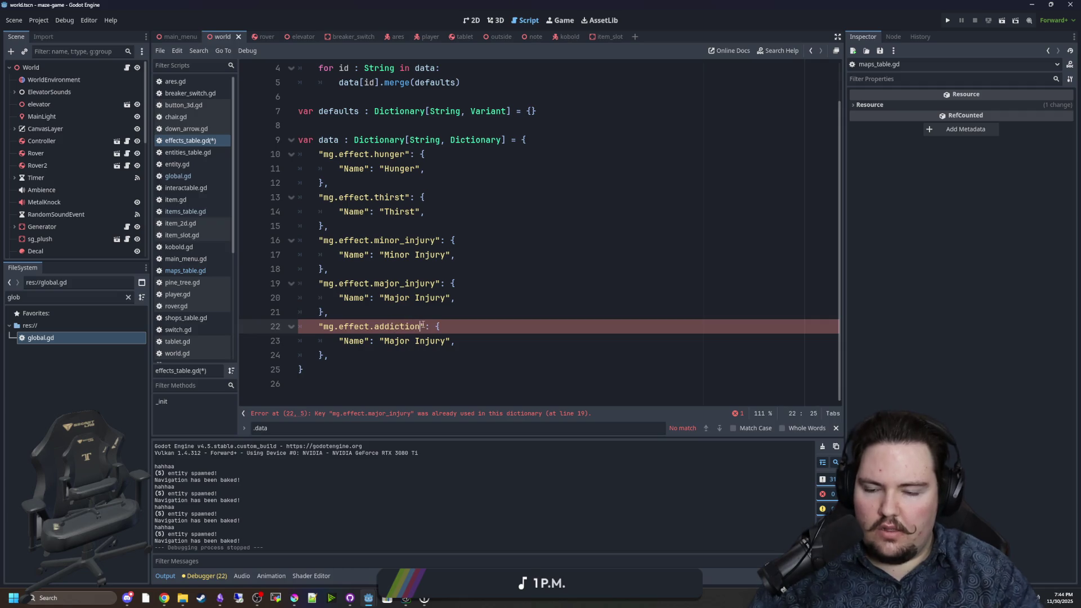
{"action": "mouse_move", "coordinate": [325, 340]}
{"action": "left_mouse_down"}
{"action": "mouse_move", "coordinate": [456, 341]}
{"action": "mouse_move", "coordinate": [315, 326]}
{"action": "left_mouse_up"}
{"action": "left_click", "coordinate": [433, 361]}
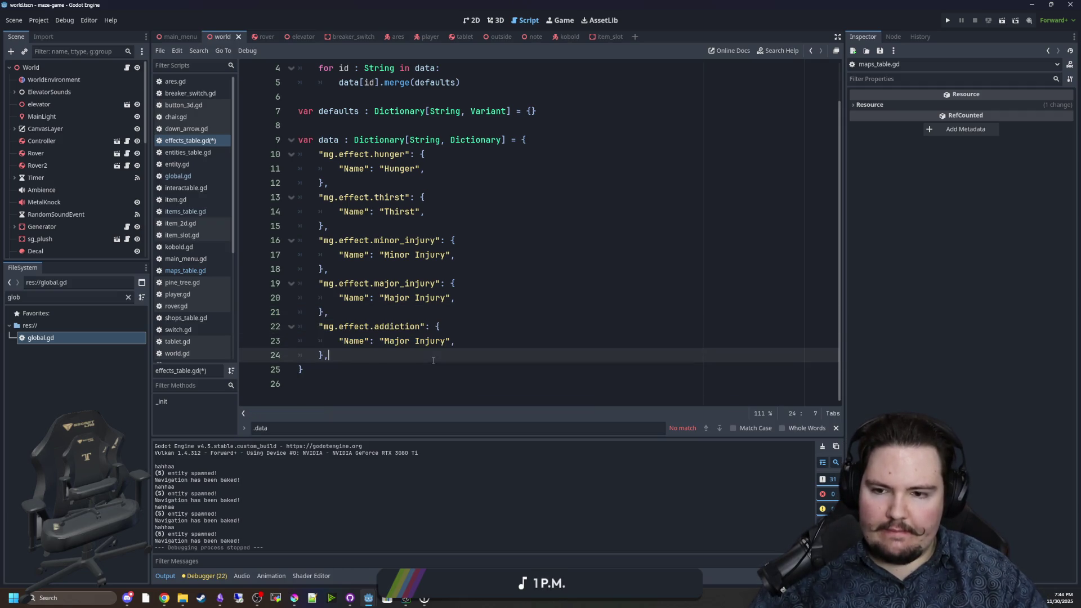
{"action": "key", "text": "alt+Tab"}
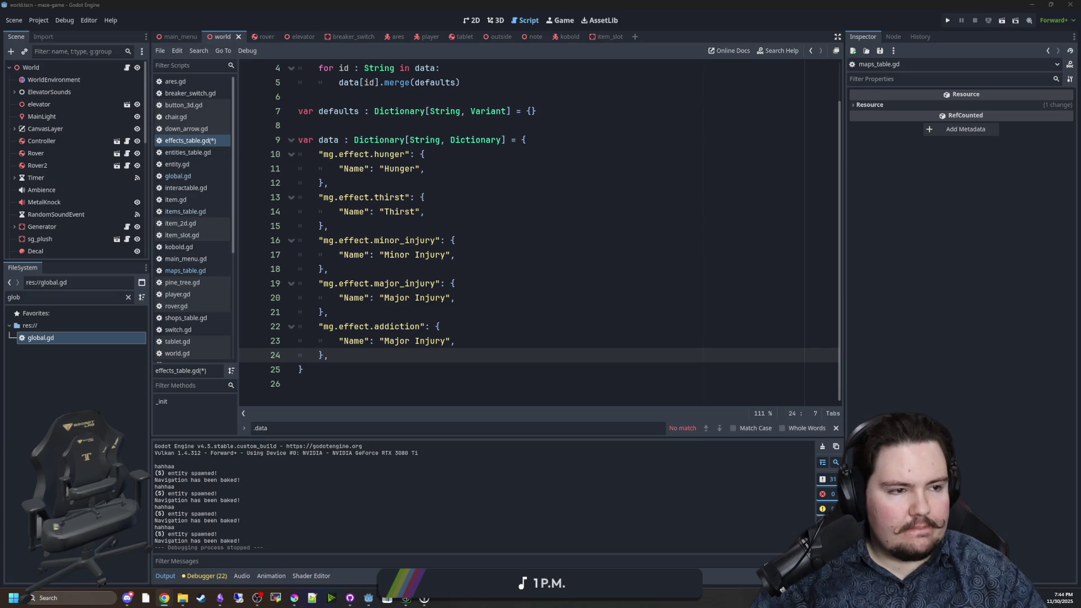
{"action": "left_click", "coordinate": [410, 297]}
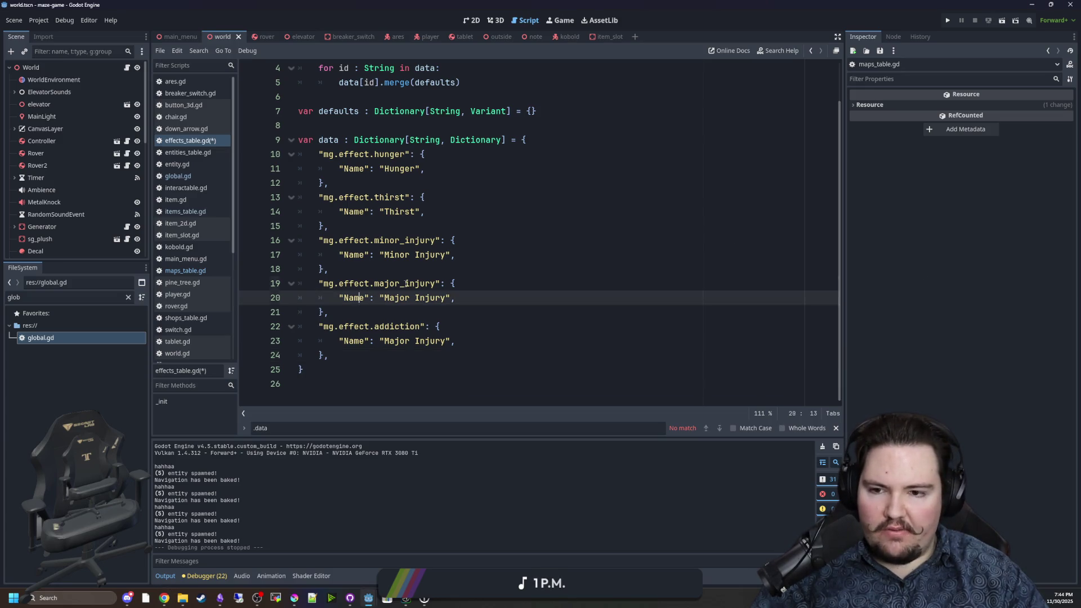
Delete the minor_injury and major_injury entries from the data dictionary.
{"action": "key", "text": "Up"}
{"action": "key", "text": "Up"}
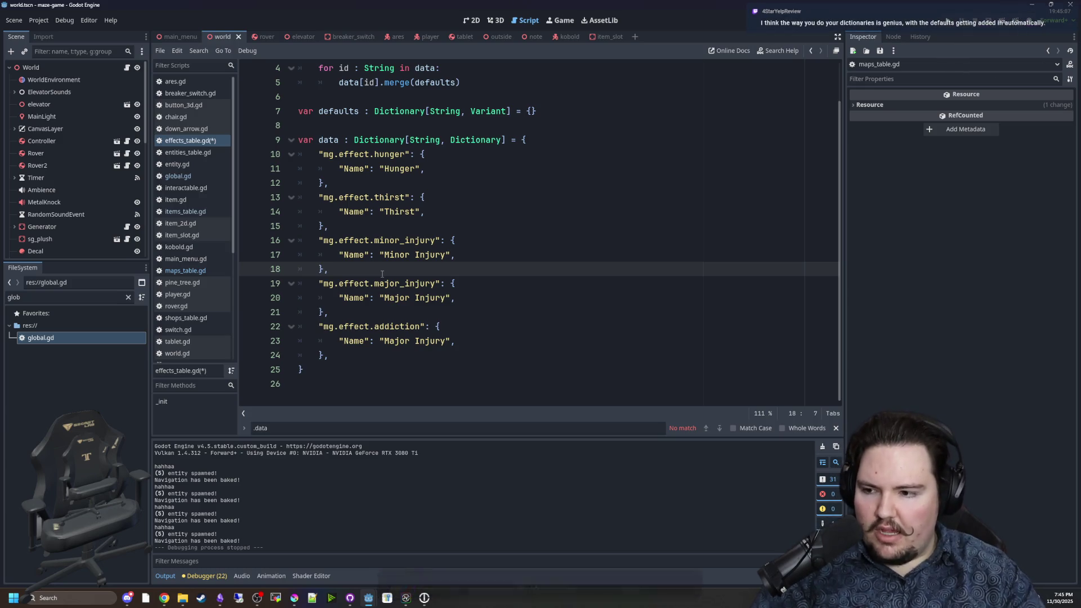
{"action": "left_click", "coordinate": [355, 287]}
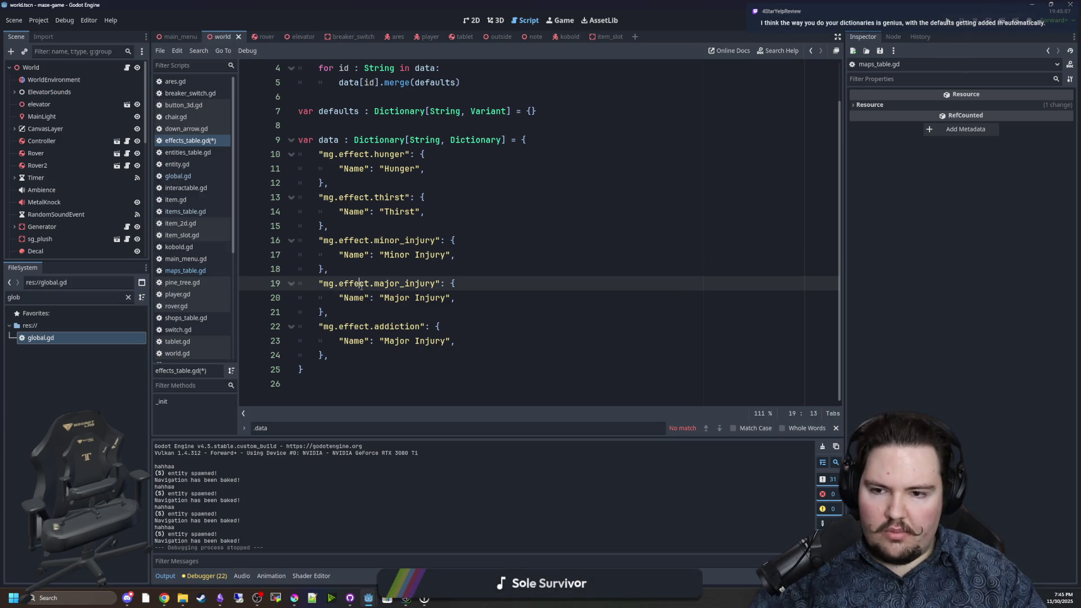
{"action": "left_click", "coordinate": [342, 311]}
{"action": "mouse_move", "coordinate": [341, 311]}
{"action": "left_mouse_down"}
{"action": "mouse_move", "coordinate": [298, 254]}
{"action": "mouse_move", "coordinate": [265, 241]}
{"action": "mouse_move", "coordinate": [245, 265]}
{"action": "mouse_move", "coordinate": [238, 241]}
{"action": "left_mouse_up"}
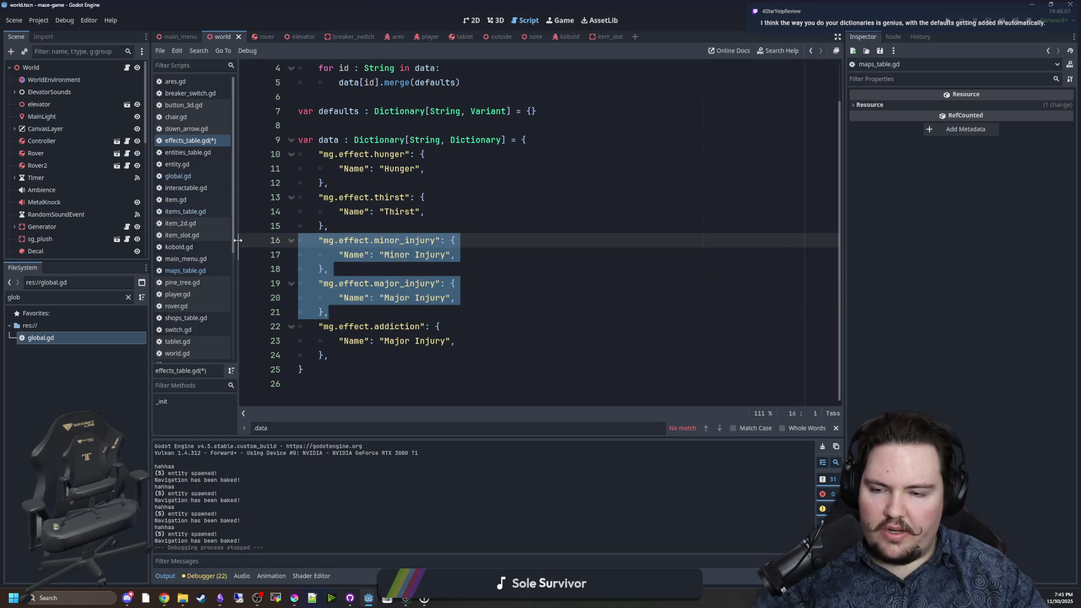
{"action": "key", "text": "BackSpace"}
{"action": "key", "text": "BackSpace"}
Add an indented blank line after the addiction entry.
{"action": "left_click", "coordinate": [358, 326]}
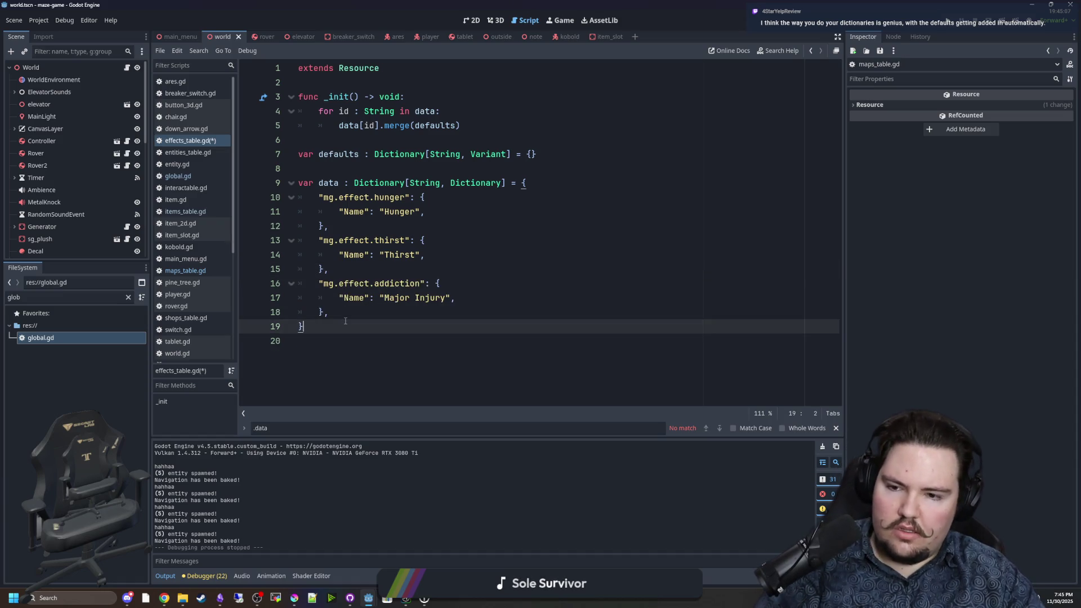
{"action": "left_click", "coordinate": [361, 313]}
{"action": "key", "text": "Return"}
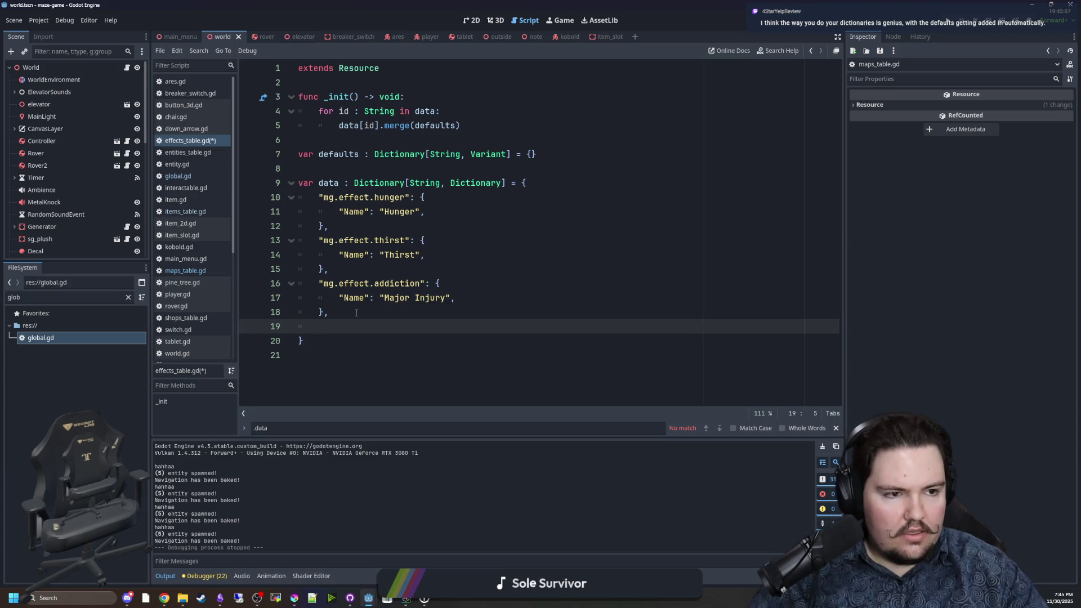
{"action": "mouse_move", "coordinate": [328, 312]}
{"action": "left_mouse_down"}
{"action": "mouse_move", "coordinate": [257, 291]}
{"action": "mouse_move", "coordinate": [329, 313]}
{"action": "mouse_move", "coordinate": [279, 299]}
{"action": "left_mouse_up"}
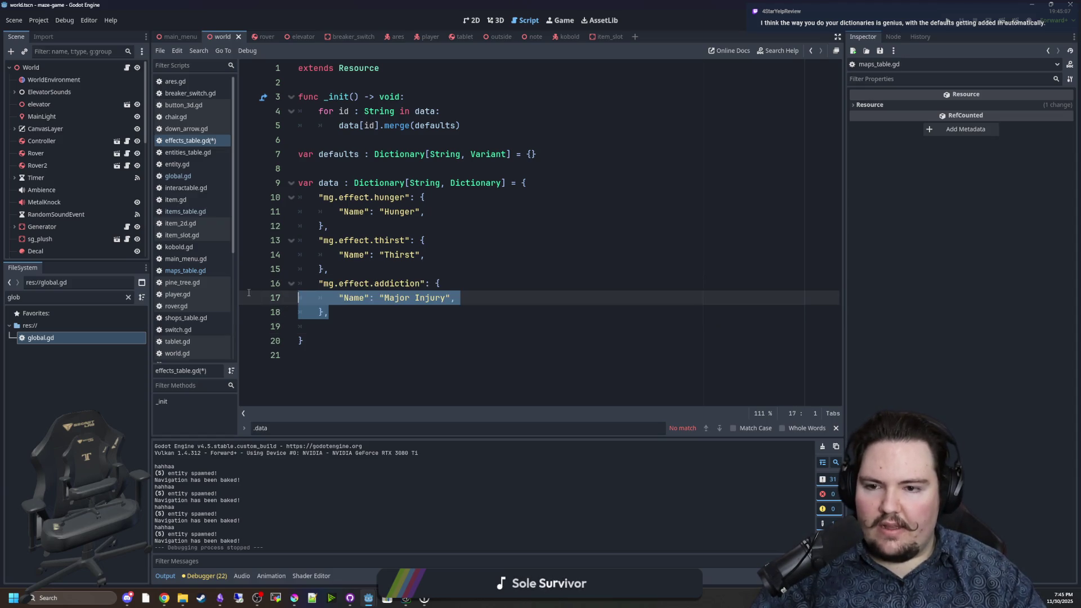
{"action": "key", "text": "ctrl+z"}
{"action": "key", "text": "ctrl+y"}
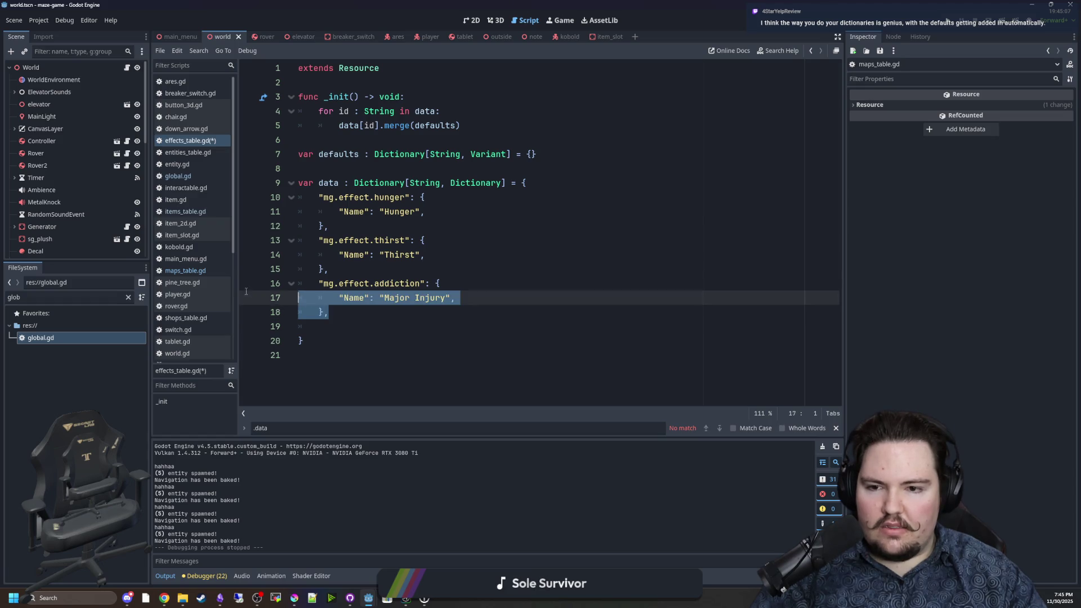
{"action": "mouse_move", "coordinate": [337, 314]}
{"action": "left_mouse_down"}
{"action": "mouse_move", "coordinate": [253, 298]}
{"action": "mouse_move", "coordinate": [247, 284]}
{"action": "left_mouse_up"}
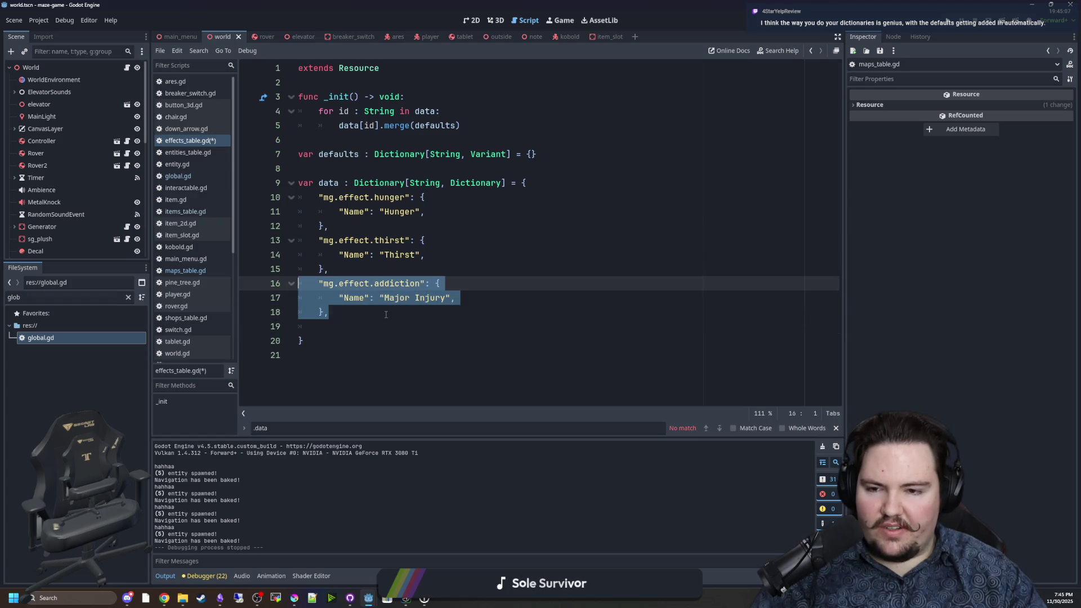
{"action": "left_click", "coordinate": [385, 314]}
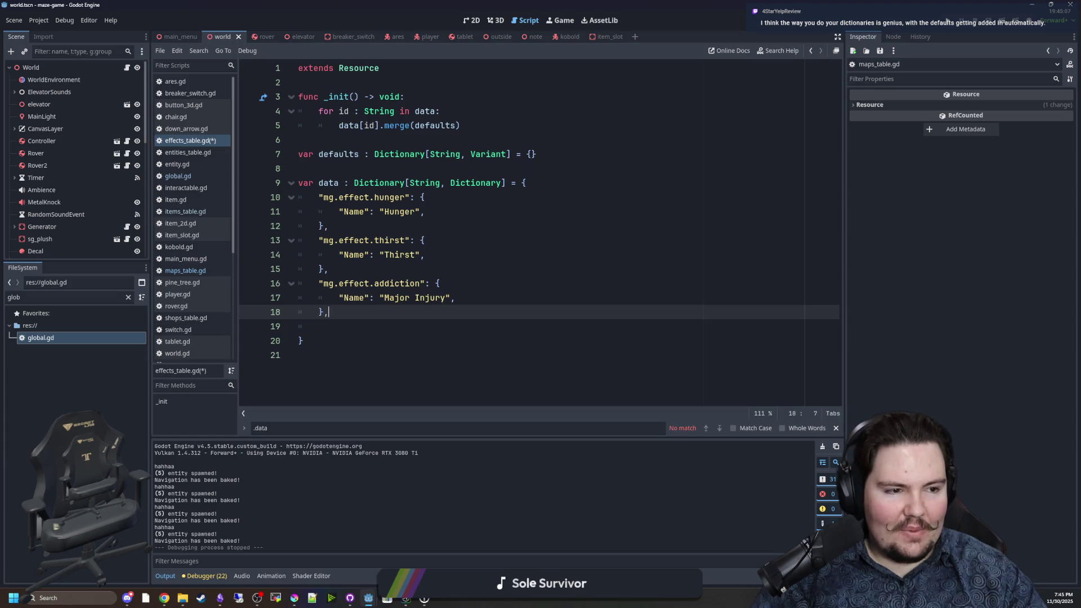
{"action": "key", "text": "alt+Tab"}
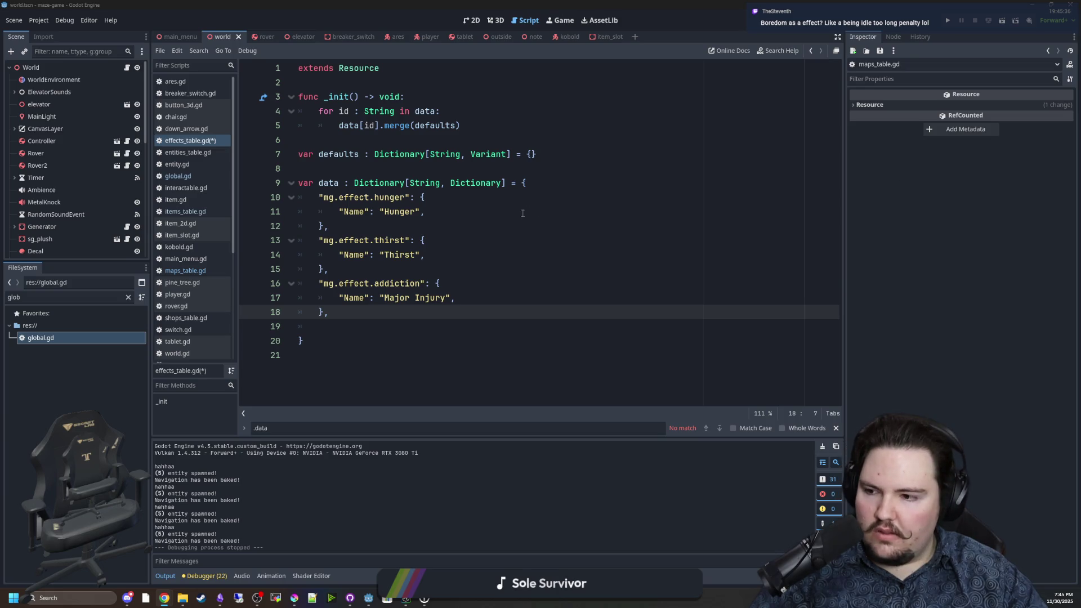
{"action": "left_click", "coordinate": [474, 285]}
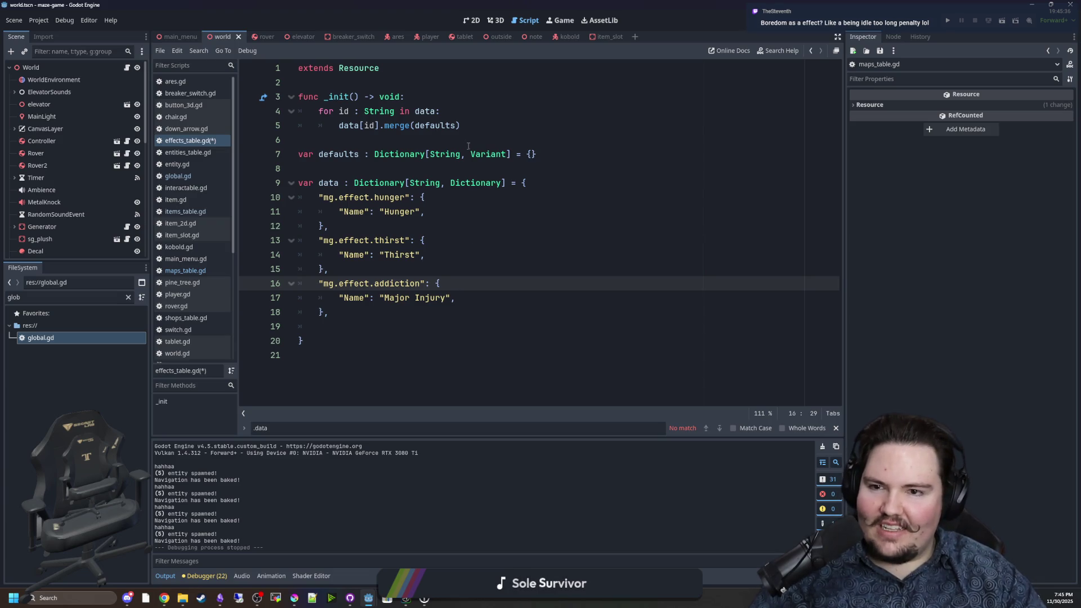
Split the empty defaults {} braces onto separate lines with an indented blank line between.
{"action": "left_click", "coordinate": [501, 140]}
{"action": "left_click", "coordinate": [533, 156]}
{"action": "key", "text": "Return"}
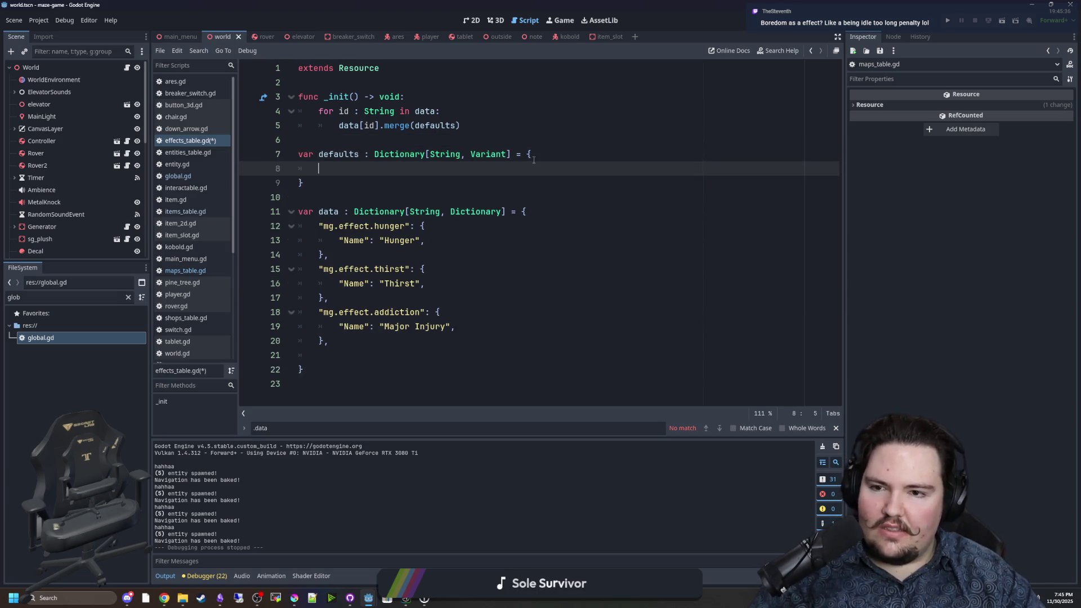
{"action": "type", "text": "\"Nam"}
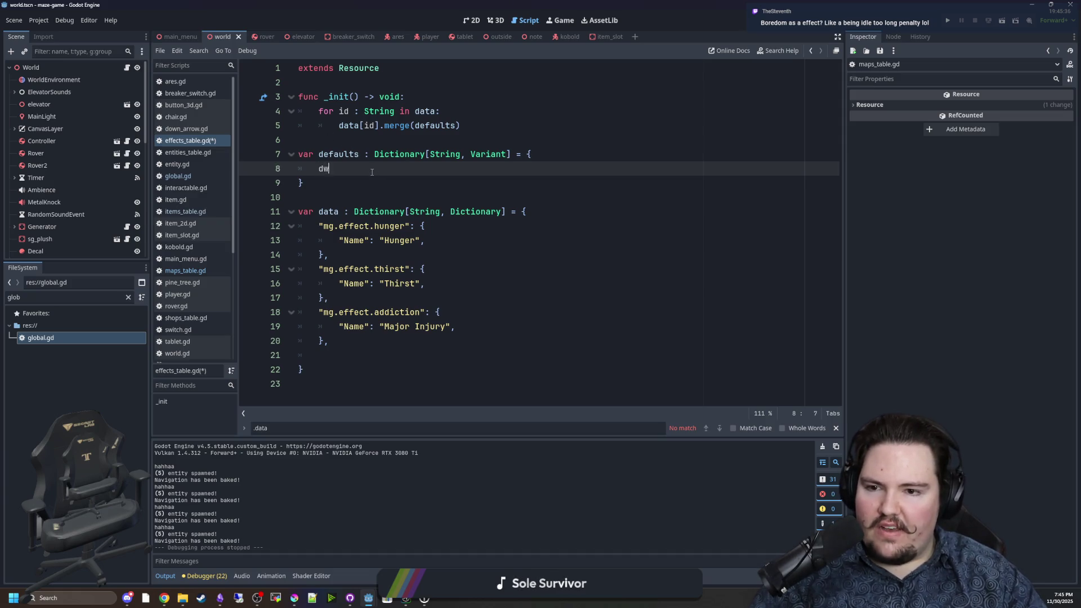
{"action": "key", "text": "BackSpace"}
{"action": "key", "text": "BackSpace"}
{"action": "key", "text": "BackSpace"}
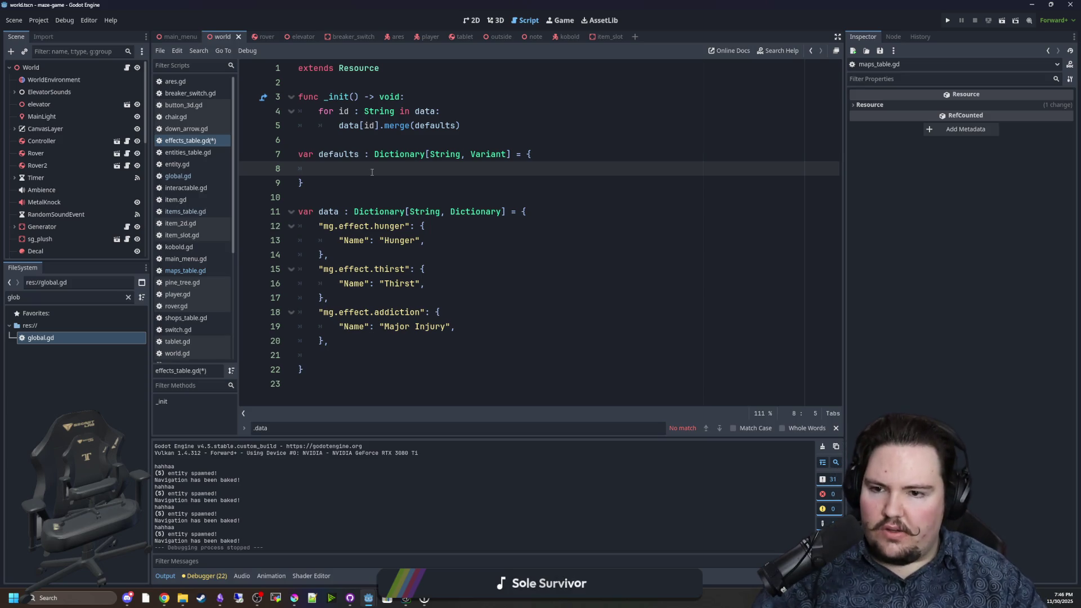
{"action": "left_click", "coordinate": [356, 362]}
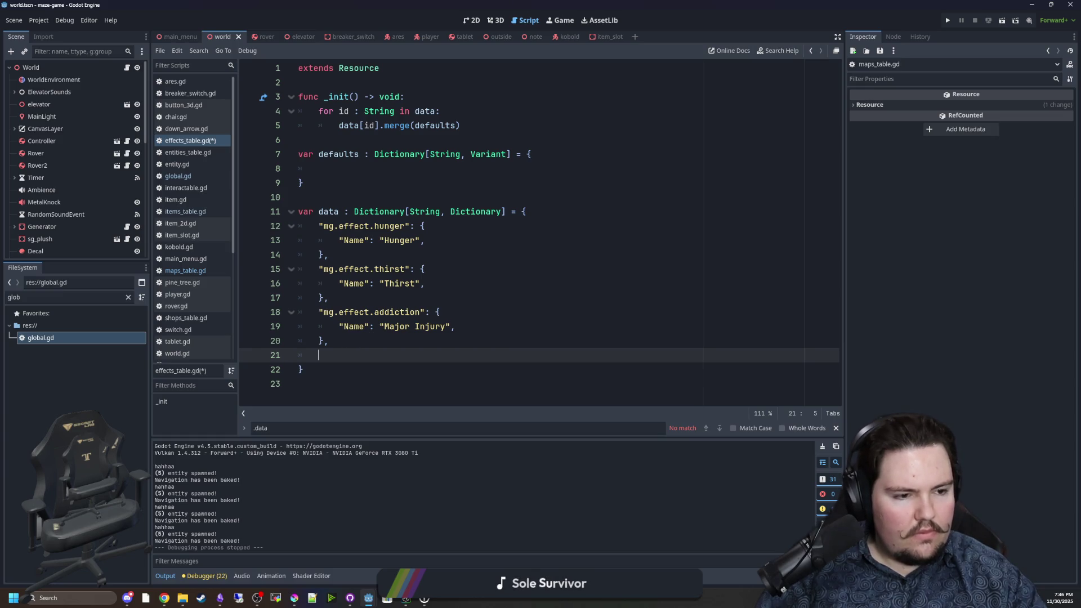
{"action": "key", "text": "alt+Tab"}
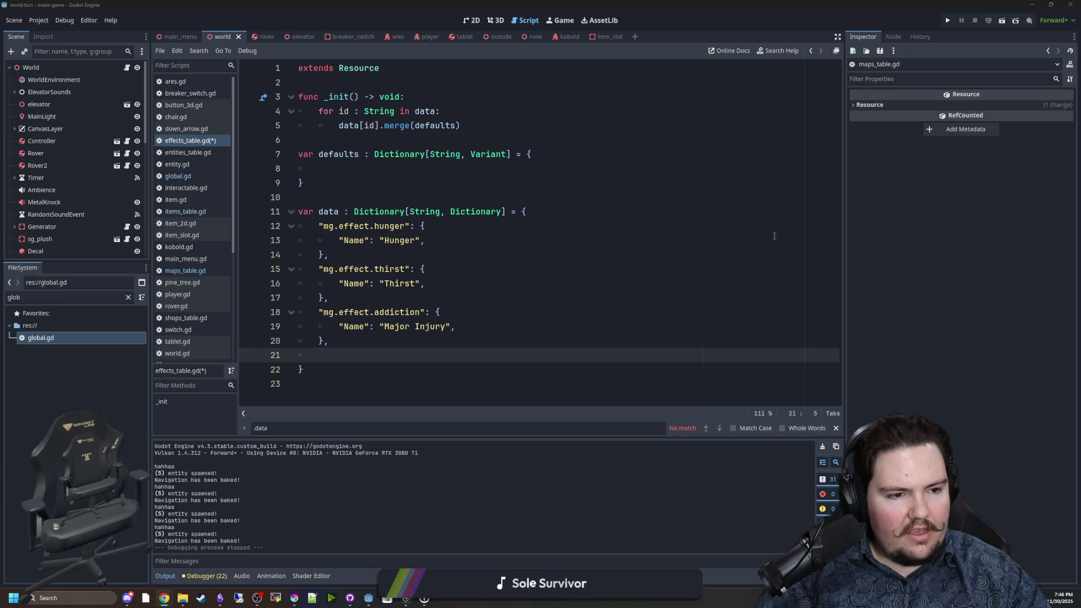
{"action": "key", "text": "alt+Tab"}
Paste a copy of the addiction entry below it, keyed mg.effect.poisoned and named 'Poisoned'.
{"action": "left_click_drag", "start_coordinate": [332, 340], "coordinate": [299, 311]}
{"action": "key", "text": "ctrl+c"}
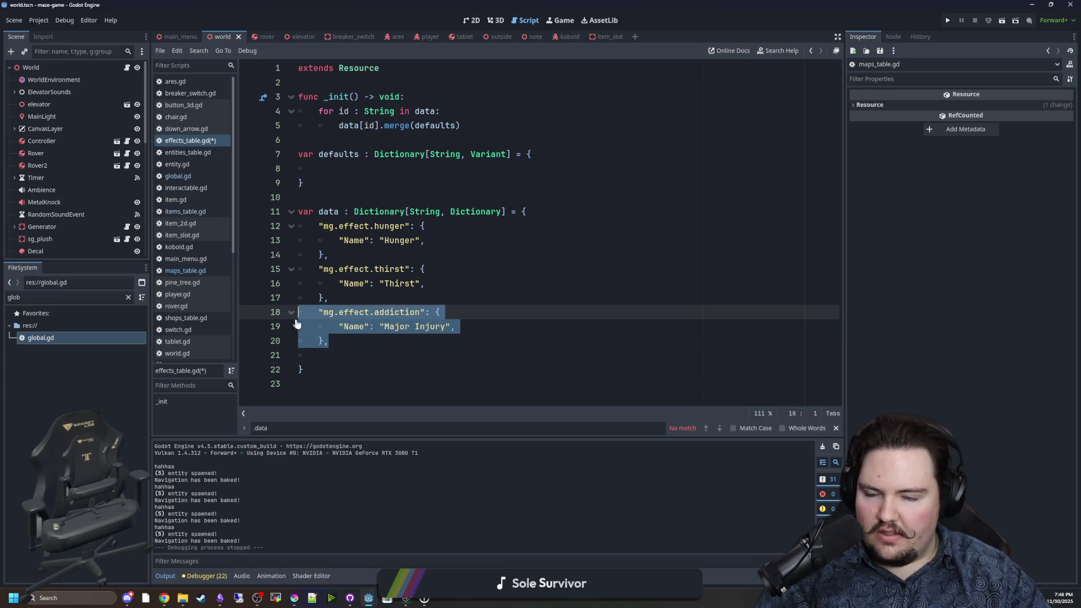
{"action": "left_click", "coordinate": [355, 370]}
{"action": "left_click", "coordinate": [355, 360]}
{"action": "key", "text": "ctrl+v"}
{"action": "double_click", "coordinate": [397, 355]}
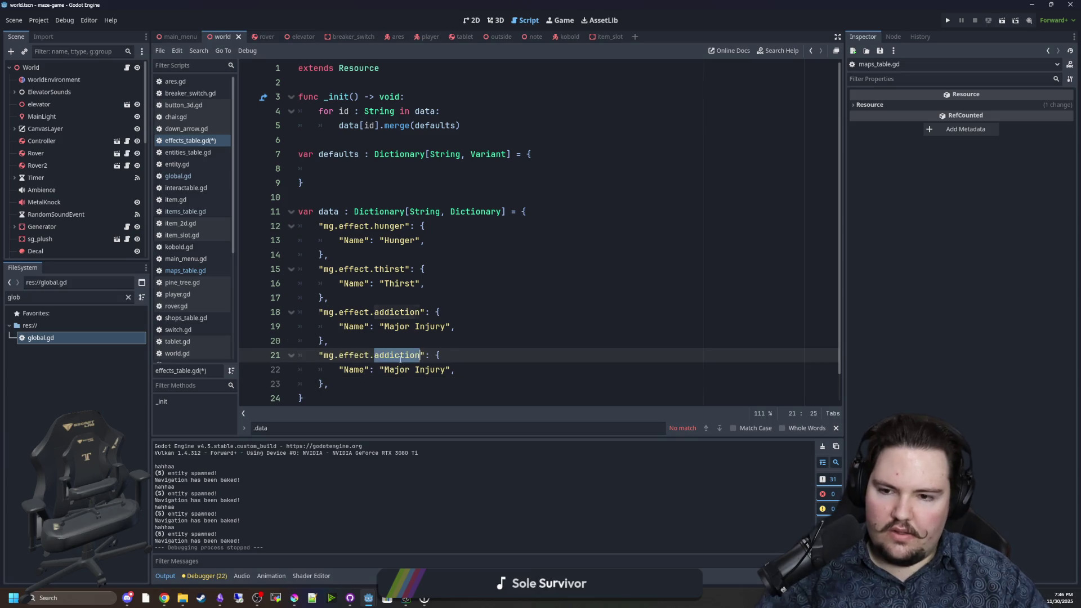
{"action": "type", "text": "poisoned"}
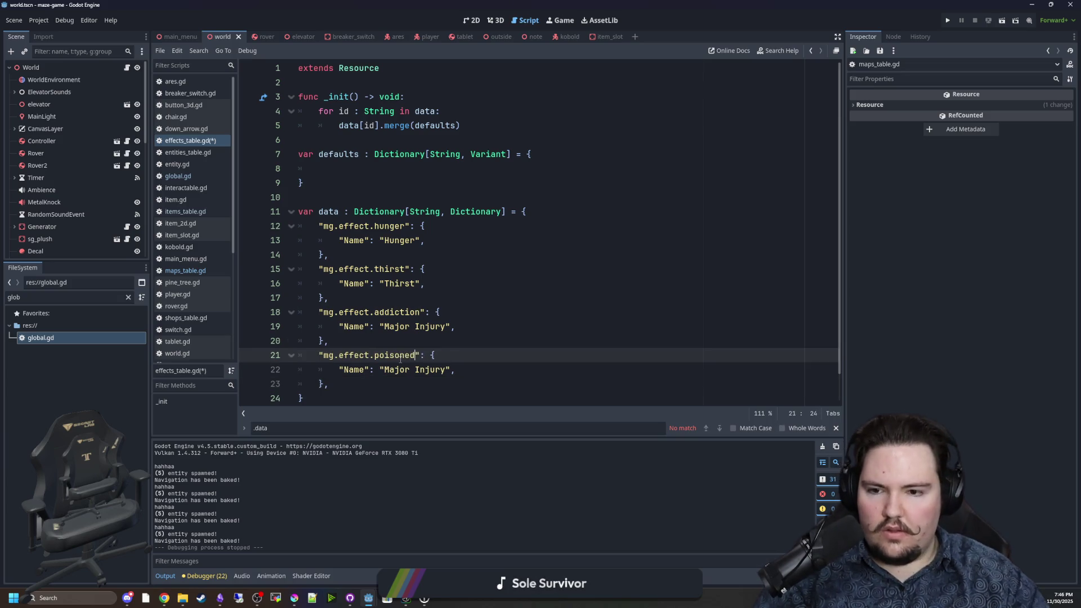
{"action": "scroll", "coordinate": [397, 358], "scroll_direction": "down", "scroll_amount": 1}
{"action": "double_click", "coordinate": [430, 341]}
{"action": "key", "text": "BackSpace"}
{"action": "key", "text": "BackSpace"}
{"action": "key", "text": "BackSpace"}
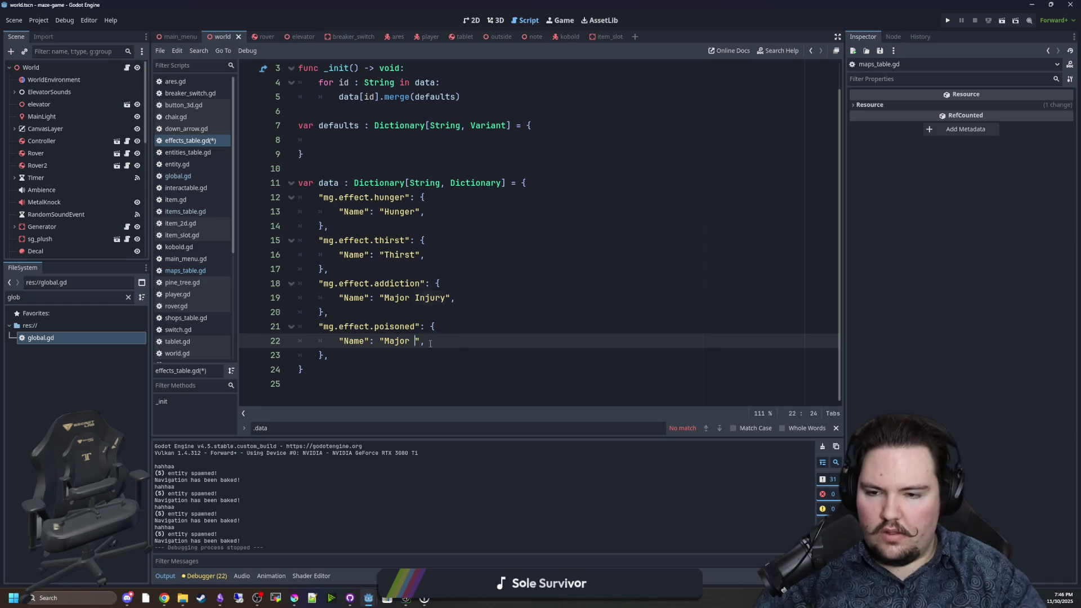
{"action": "key", "text": "BackSpace"}
{"action": "key", "text": "BackSpace"}
{"action": "key", "text": "BackSpace"}
{"action": "type", "text": "Poiso"}
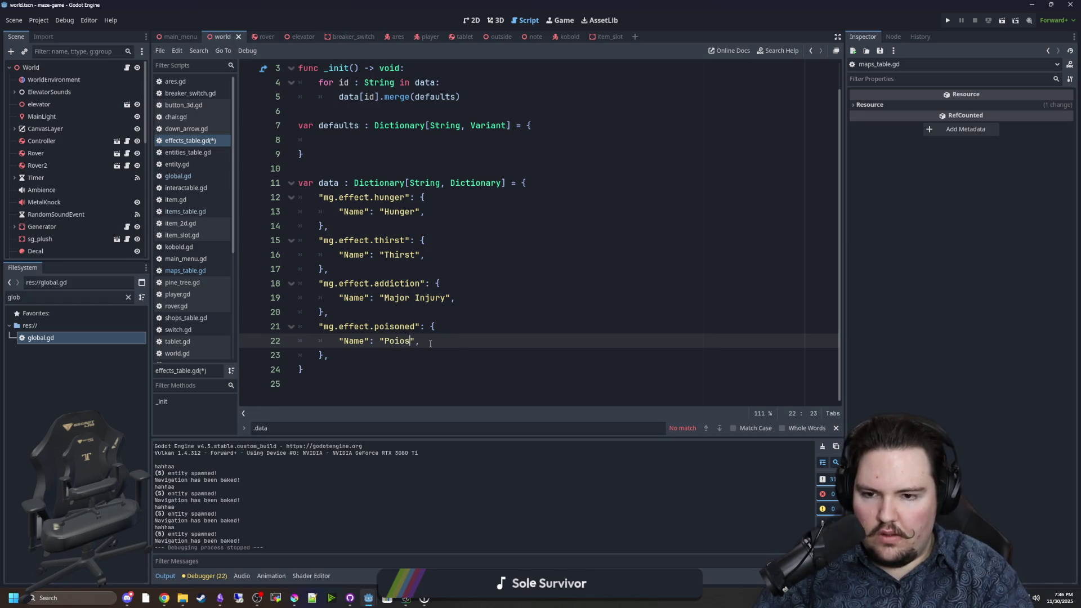
{"action": "type", "text": "ned"}
Comment out the addiction entry's lines 18–20 with Ctrl+K.
{"action": "left_click_drag", "start_coordinate": [330, 355], "coordinate": [265, 328]}
{"action": "mouse_move", "coordinate": [329, 313]}
{"action": "left_mouse_down"}
{"action": "mouse_move", "coordinate": [299, 285]}
{"action": "mouse_move", "coordinate": [231, 285]}
{"action": "left_mouse_up"}
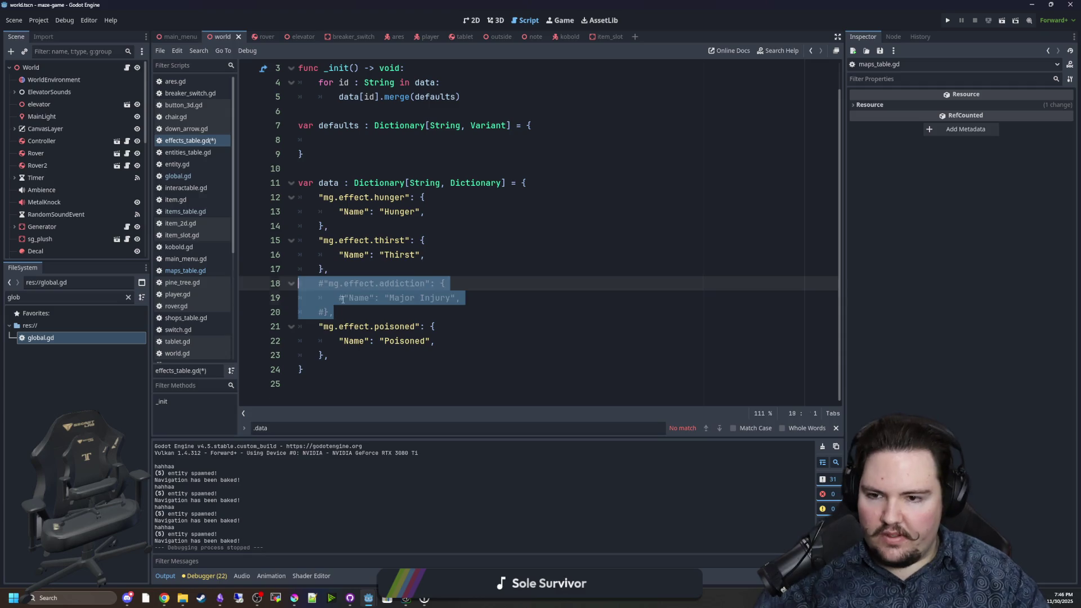
{"action": "key", "text": "ctrl+k"}
{"action": "left_click", "coordinate": [386, 298]}
{"action": "left_click_drag", "start_coordinate": [342, 351], "coordinate": [278, 325]}
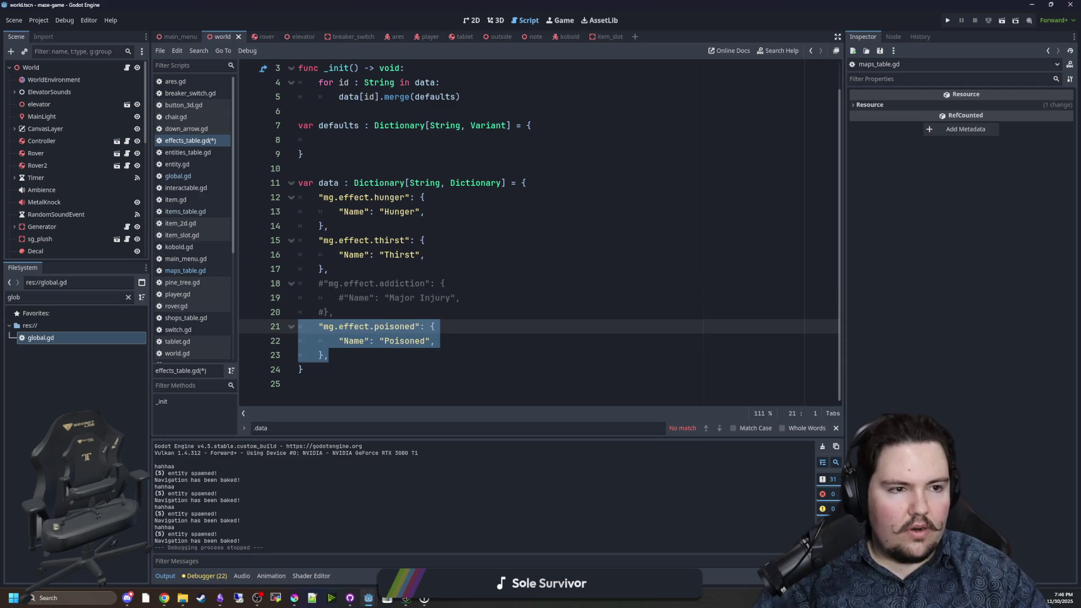
{"action": "key", "text": "alt+Tab"}
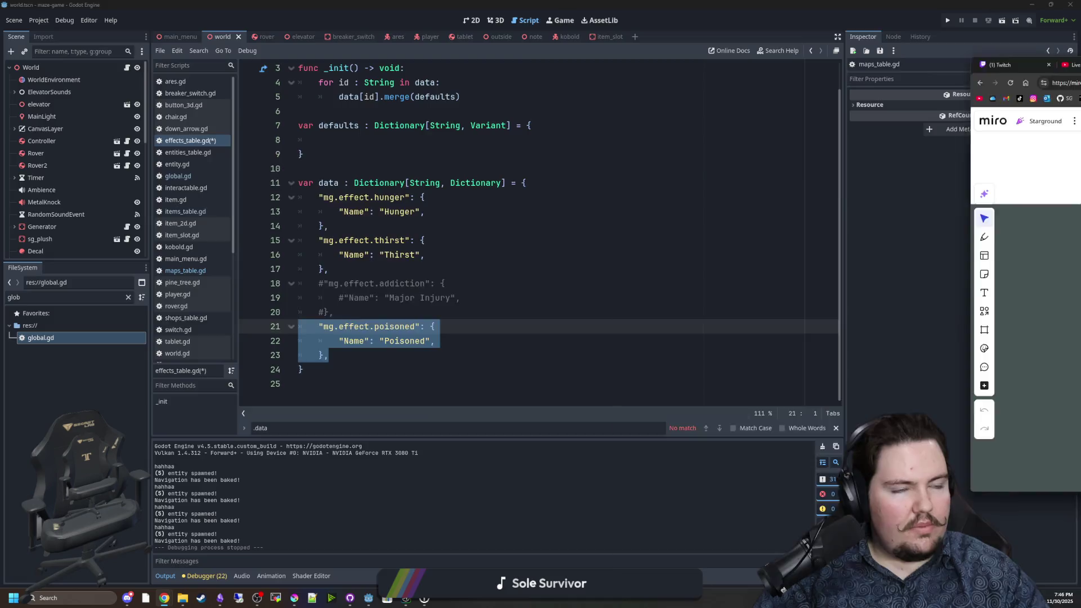
On the Miro board, scroll through the EFFECTS notes and highlight the FOOD/WATER lines.
{"action": "mouse_move", "coordinate": [665, 3]}
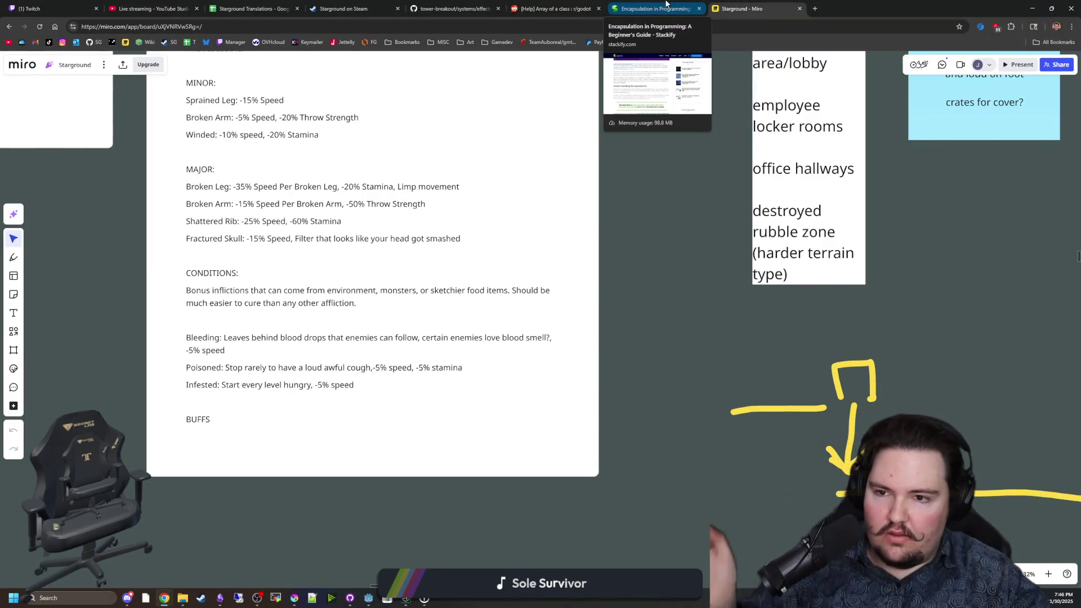
{"action": "scroll", "coordinate": [309, 154], "scroll_direction": "up", "scroll_amount": 8}
{"action": "scroll", "coordinate": [308, 405], "scroll_direction": "up", "scroll_amount": 4}
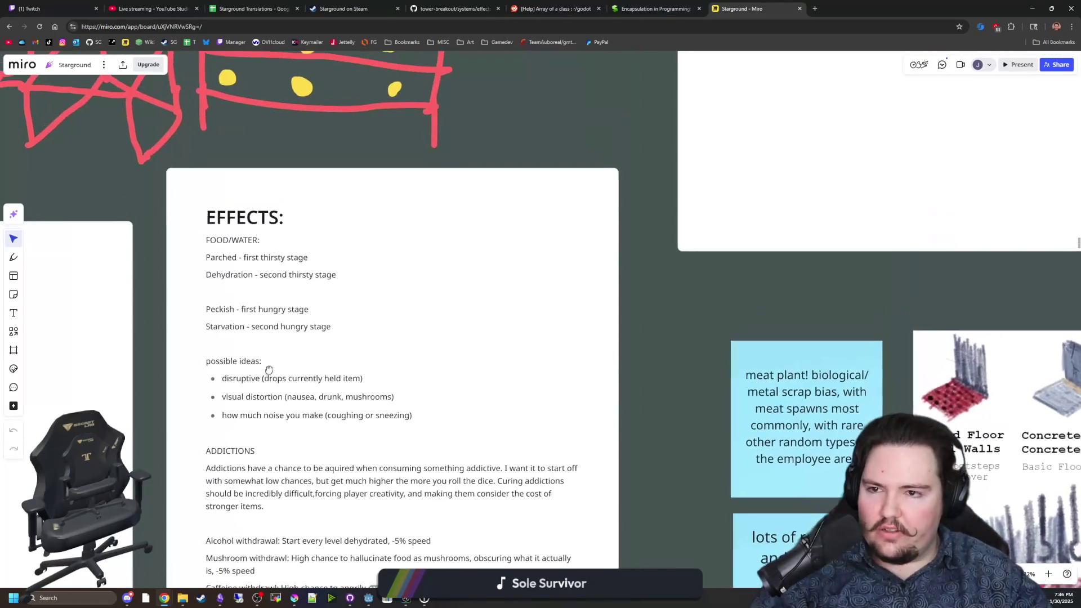
{"action": "scroll", "coordinate": [307, 308], "scroll_direction": "up", "scroll_amount": 3}
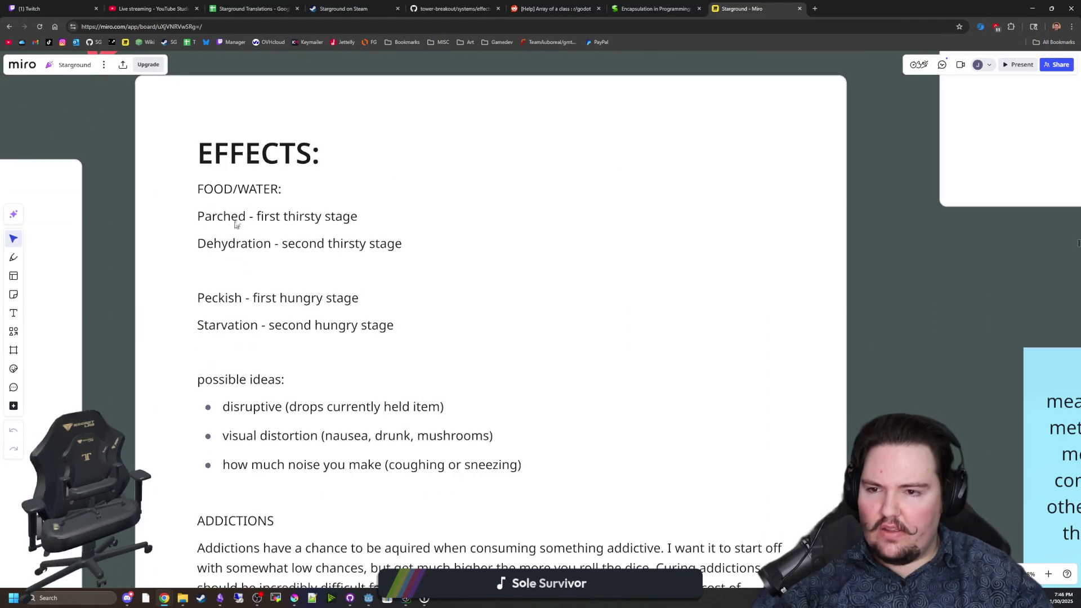
{"action": "scroll", "coordinate": [307, 301], "scroll_direction": "down", "scroll_amount": 2}
{"action": "scroll", "coordinate": [334, 320], "scroll_direction": "up", "scroll_amount": 1}
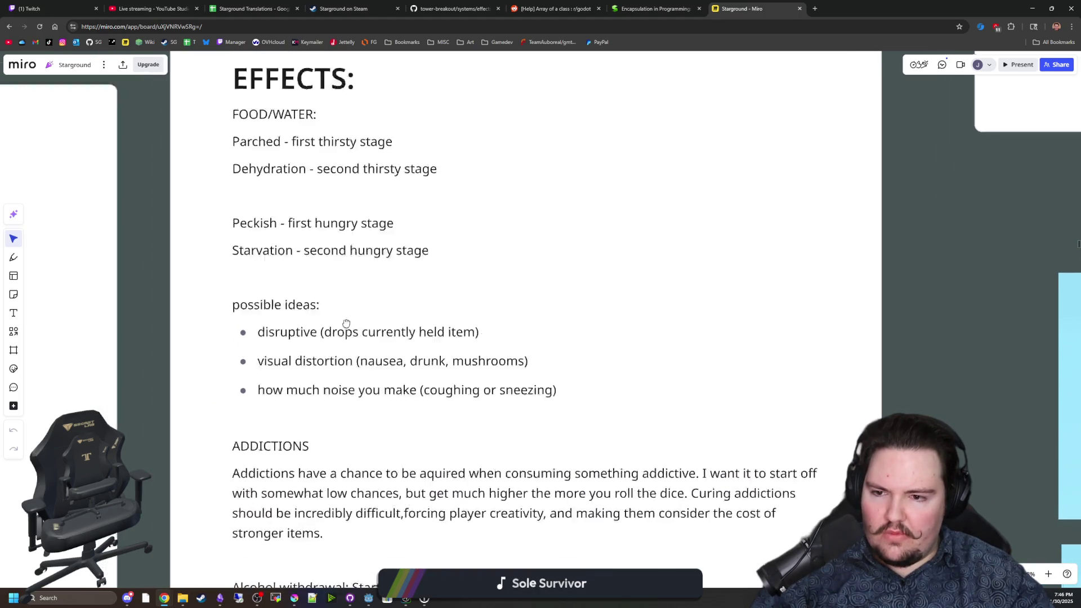
{"action": "left_click_drag", "start_coordinate": [443, 211], "coordinate": [236, 156]}
{"action": "left_click", "coordinate": [410, 226]}
{"action": "scroll", "coordinate": [409, 226], "scroll_direction": "down", "scroll_amount": 1}
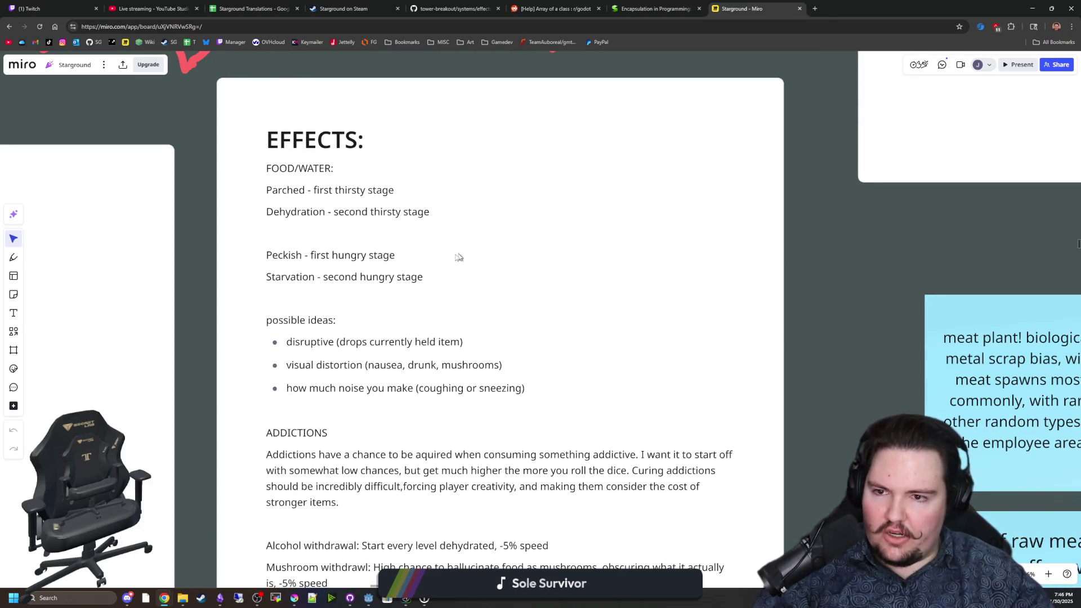
{"action": "scroll", "coordinate": [671, 321], "scroll_direction": "down", "scroll_amount": 4}
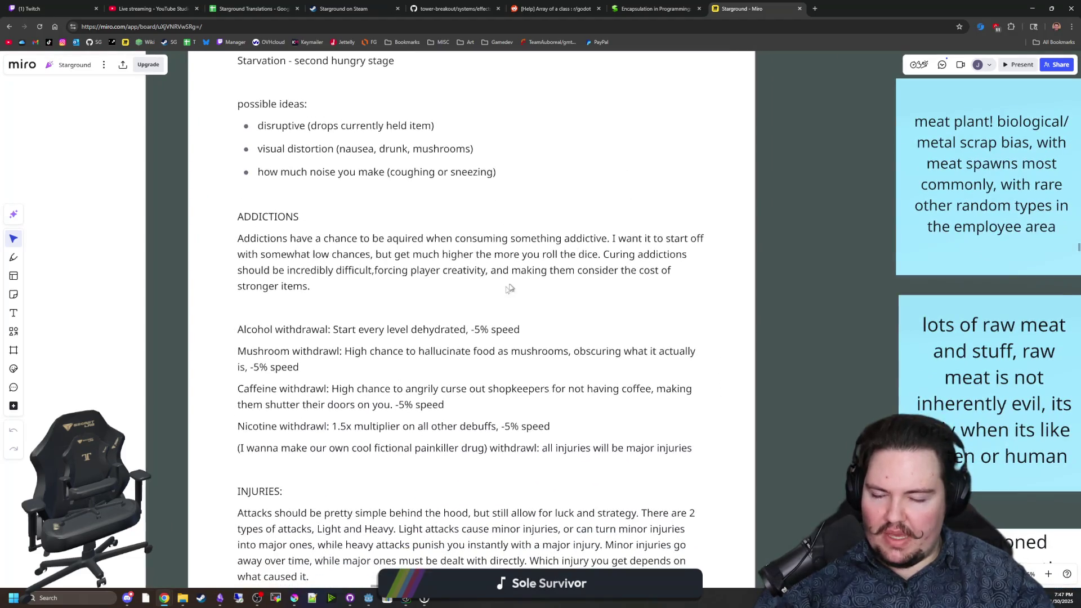
{"action": "scroll", "coordinate": [510, 288], "scroll_direction": "down", "scroll_amount": 2}
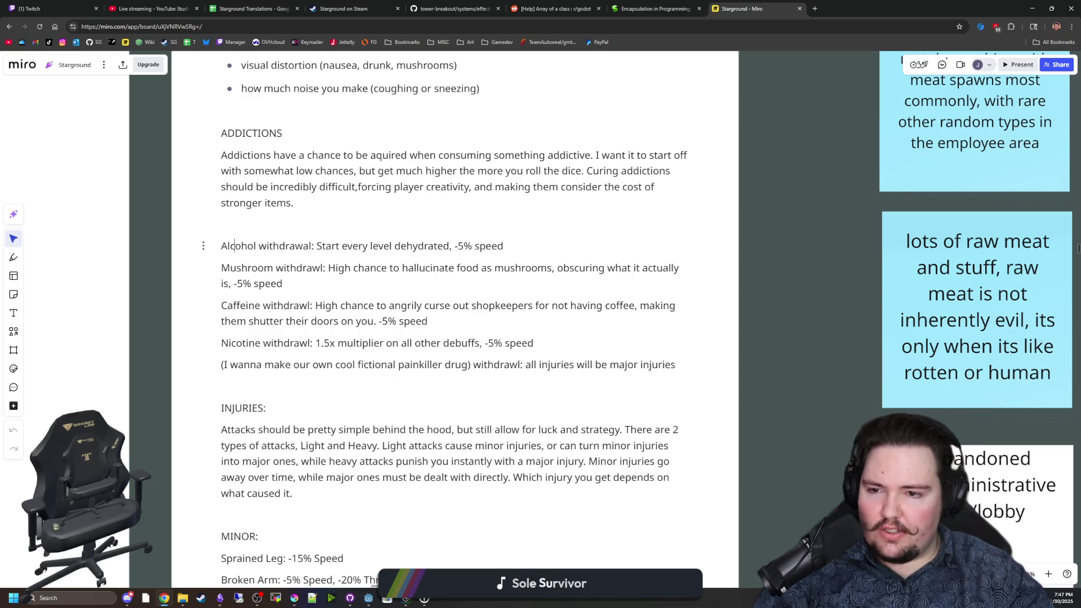
Highlight the Alcohol through Nicotine and painkiller withdrawal lines, adding an empty line below them.
{"action": "mouse_move", "coordinate": [257, 246]}
{"action": "left_mouse_down"}
{"action": "mouse_move", "coordinate": [357, 305]}
{"action": "mouse_move", "coordinate": [428, 321]}
{"action": "left_mouse_up"}
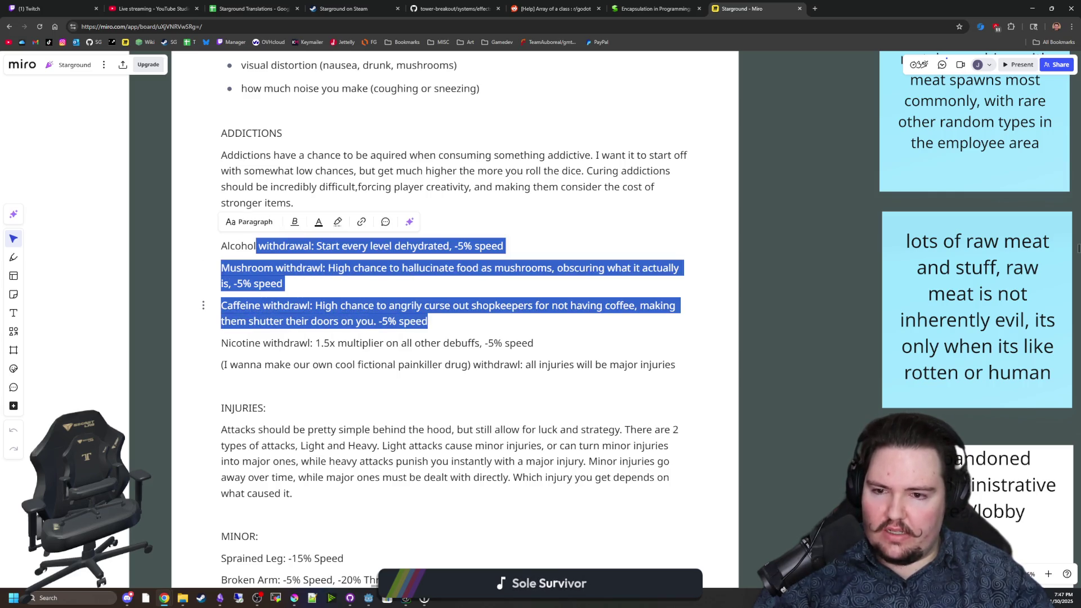
{"action": "left_click", "coordinate": [428, 321]}
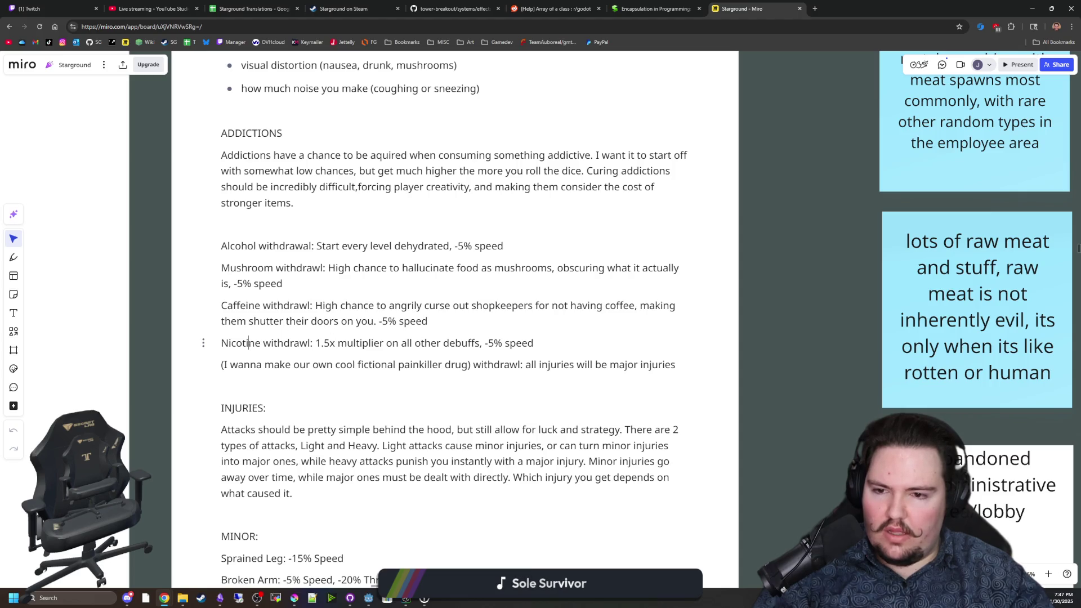
{"action": "mouse_move", "coordinate": [249, 343]}
{"action": "left_mouse_down"}
{"action": "mouse_move", "coordinate": [466, 365]}
{"action": "mouse_move", "coordinate": [673, 364]}
{"action": "left_mouse_up"}
{"action": "left_click", "coordinate": [675, 364]}
{"action": "key", "text": "Return"}
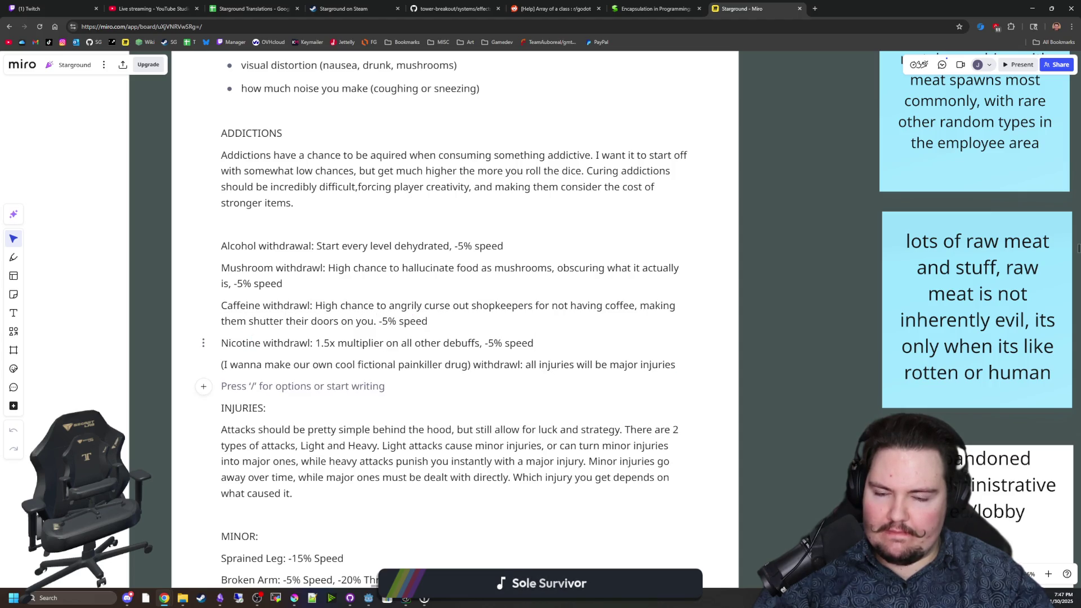
{"action": "mouse_move", "coordinate": [534, 344]}
{"action": "left_mouse_down"}
{"action": "mouse_move", "coordinate": [425, 343]}
{"action": "mouse_move", "coordinate": [219, 284]}
{"action": "mouse_move", "coordinate": [212, 246]}
{"action": "left_mouse_up"}
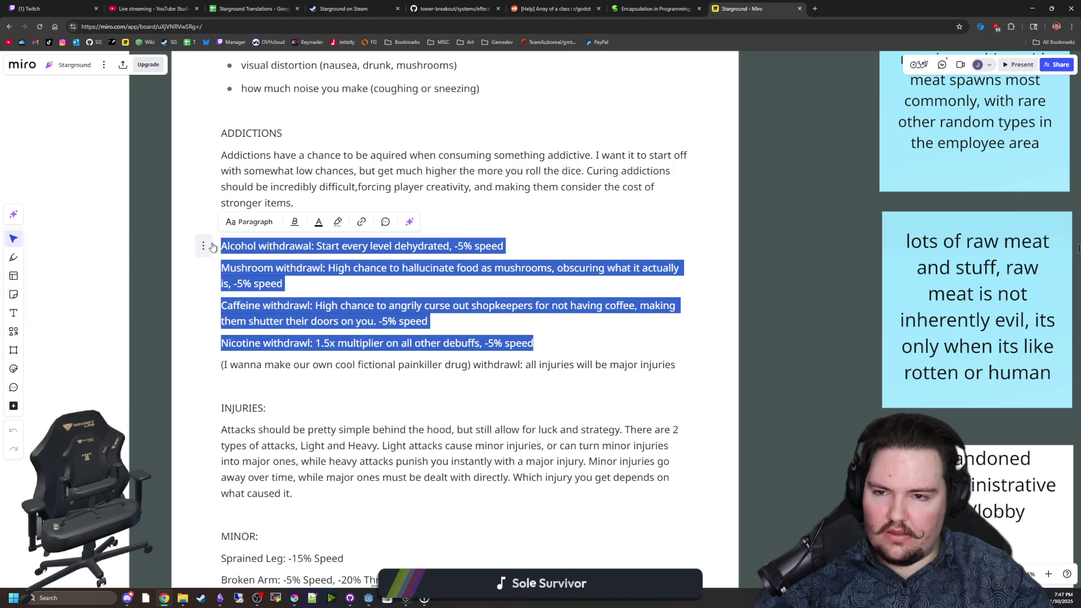
{"action": "left_click", "coordinate": [255, 246]}
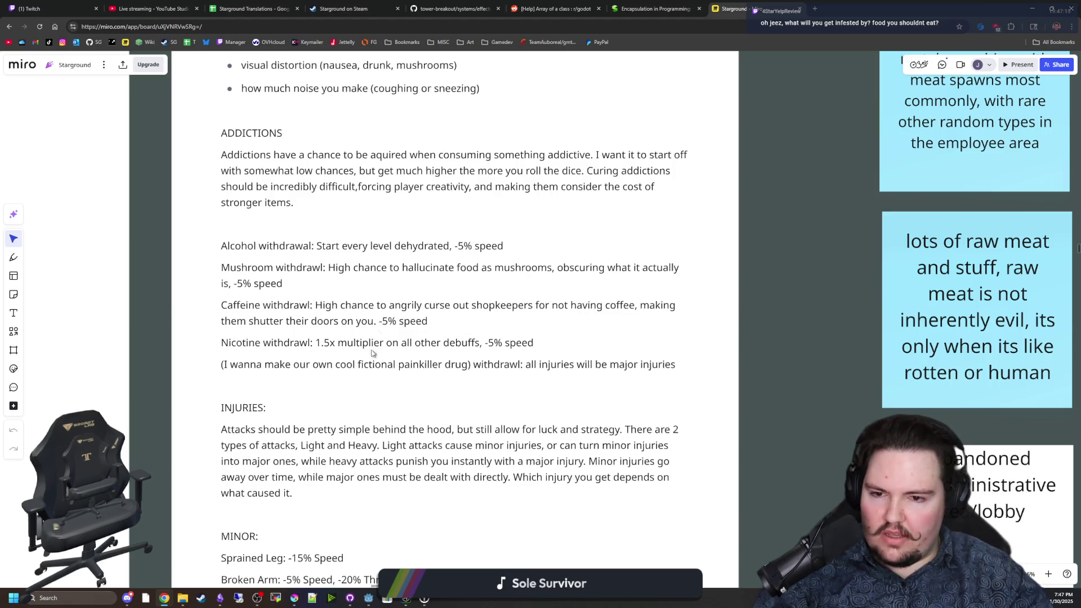
{"action": "scroll", "coordinate": [372, 350], "scroll_direction": "up", "scroll_amount": 2}
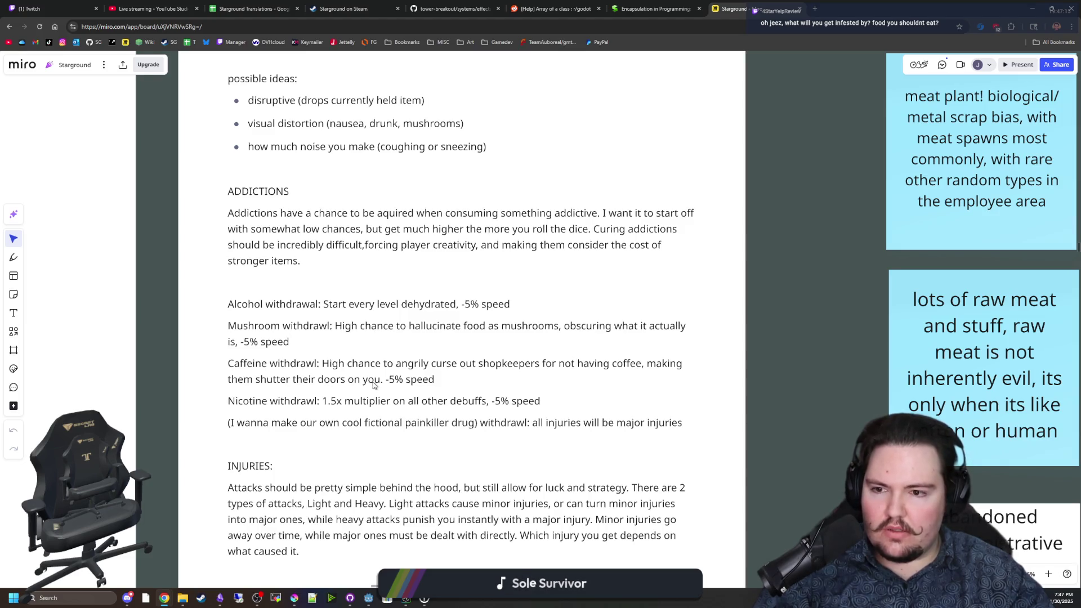
{"action": "scroll", "coordinate": [375, 384], "scroll_direction": "down", "scroll_amount": 1}
Reselect all five withdrawal lines, then pan down to the minor and major injury lists.
{"action": "mouse_move", "coordinate": [238, 260]}
{"action": "left_mouse_down"}
{"action": "mouse_move", "coordinate": [525, 288]}
{"action": "mouse_move", "coordinate": [445, 338]}
{"action": "mouse_move", "coordinate": [668, 391]}
{"action": "left_mouse_up"}
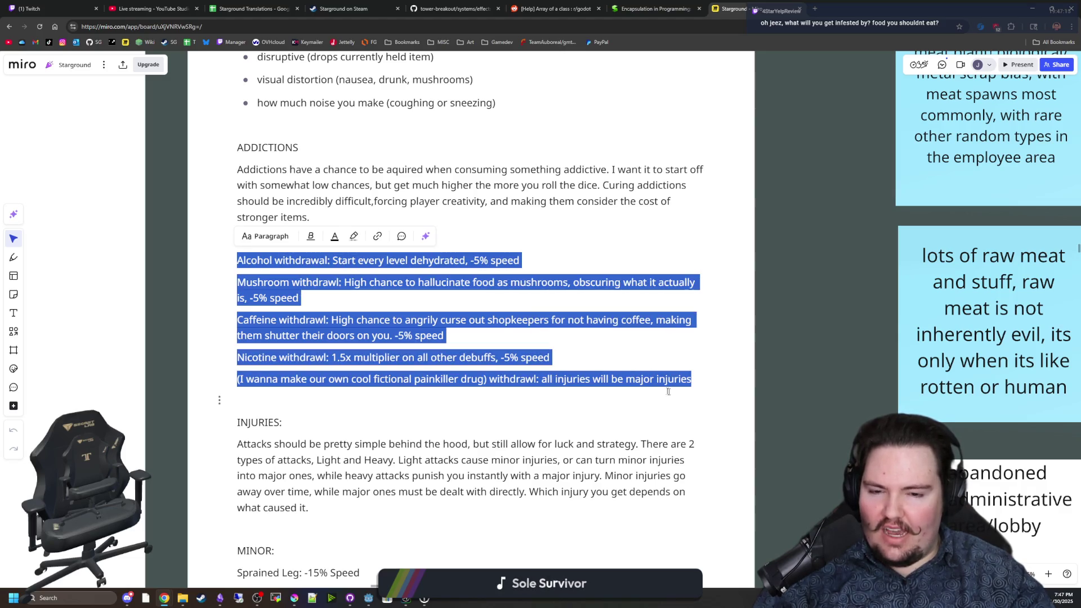
{"action": "key", "text": "Right"}
{"action": "scroll", "coordinate": [780, 433], "scroll_direction": "down", "scroll_amount": 2}
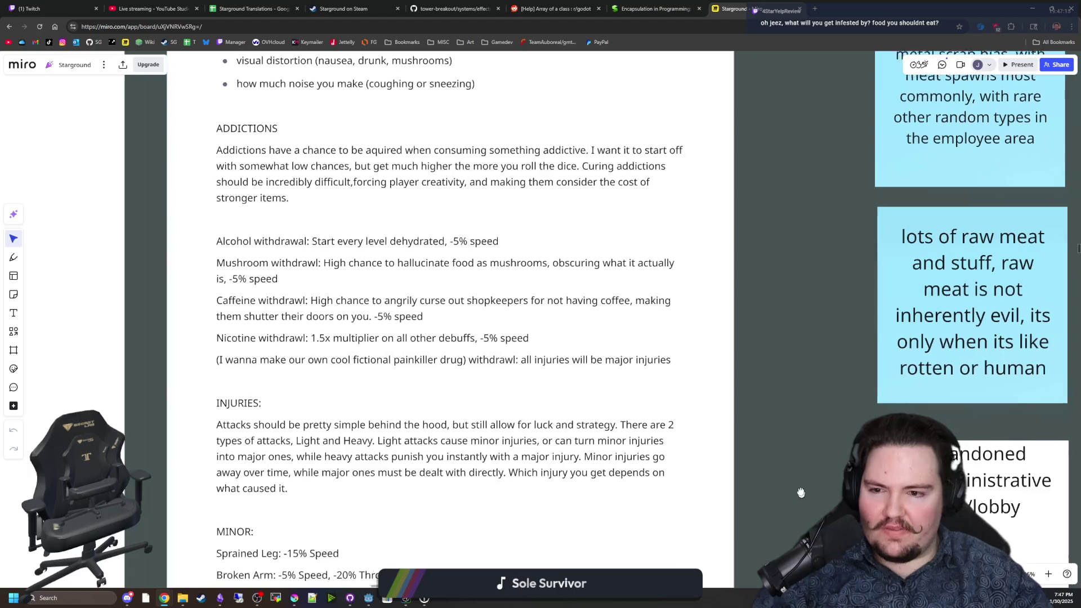
{"action": "scroll", "coordinate": [778, 415], "scroll_direction": "up", "scroll_amount": 3}
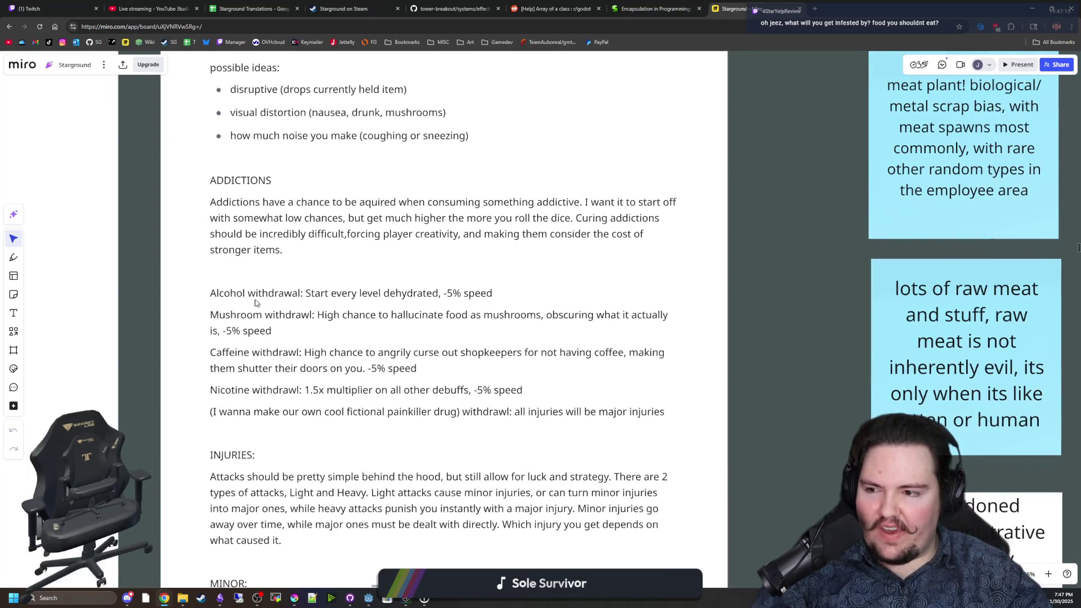
{"action": "mouse_move", "coordinate": [210, 292]}
{"action": "left_mouse_down"}
{"action": "mouse_move", "coordinate": [263, 315]}
{"action": "mouse_move", "coordinate": [315, 315]}
{"action": "mouse_move", "coordinate": [272, 331]}
{"action": "left_mouse_up"}
{"action": "left_click_drag", "start_coordinate": [380, 331], "coordinate": [652, 434]}
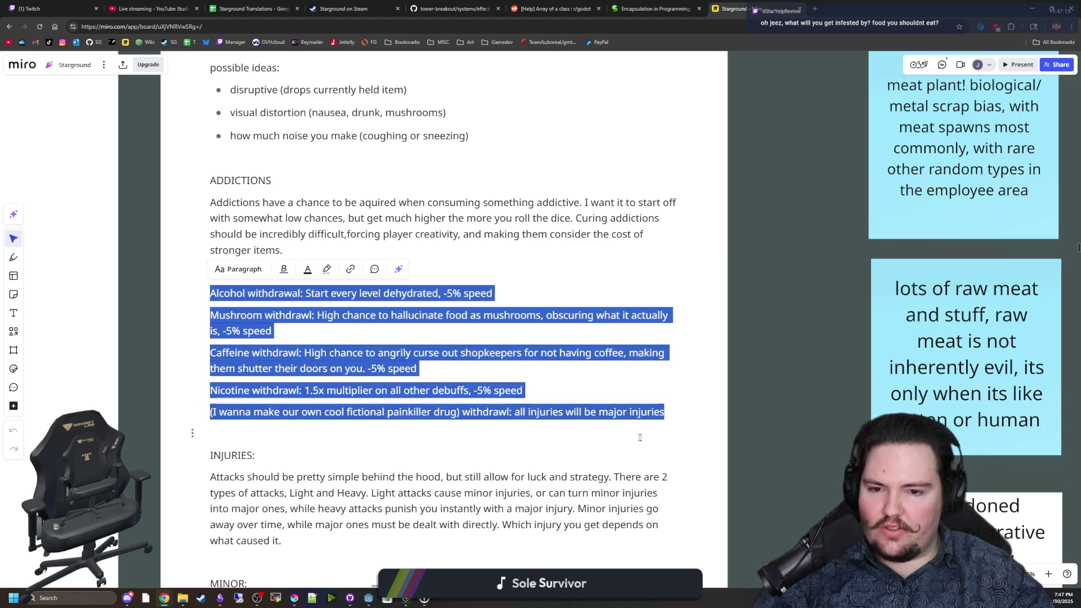
{"action": "left_click", "coordinate": [744, 434]}
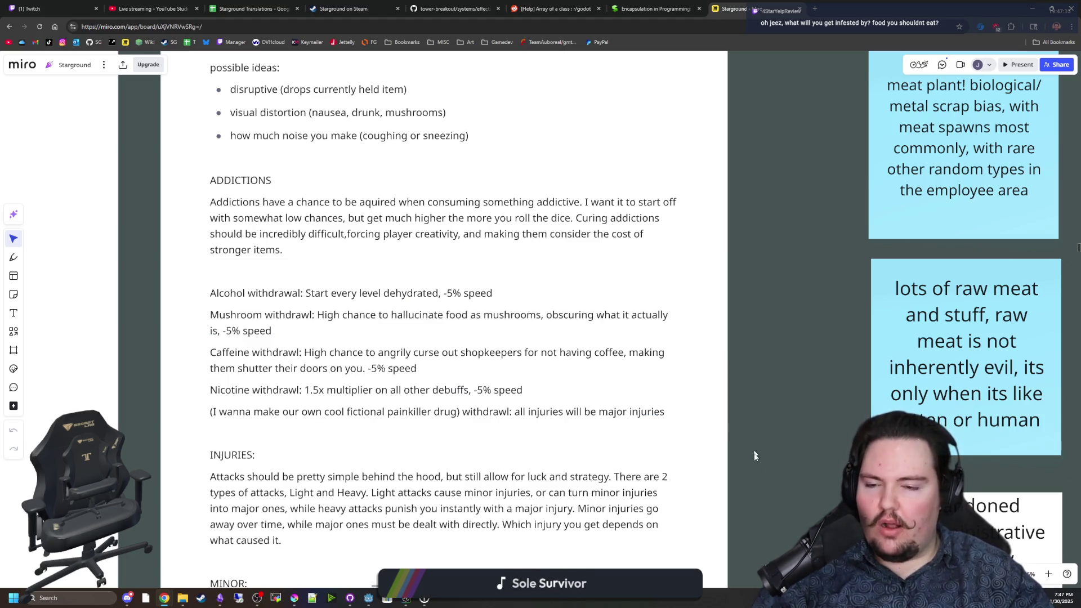
{"action": "left_click_drag", "start_coordinate": [755, 454], "coordinate": [736, 232]}
{"action": "scroll", "coordinate": [752, 279], "scroll_direction": "down", "scroll_amount": 1}
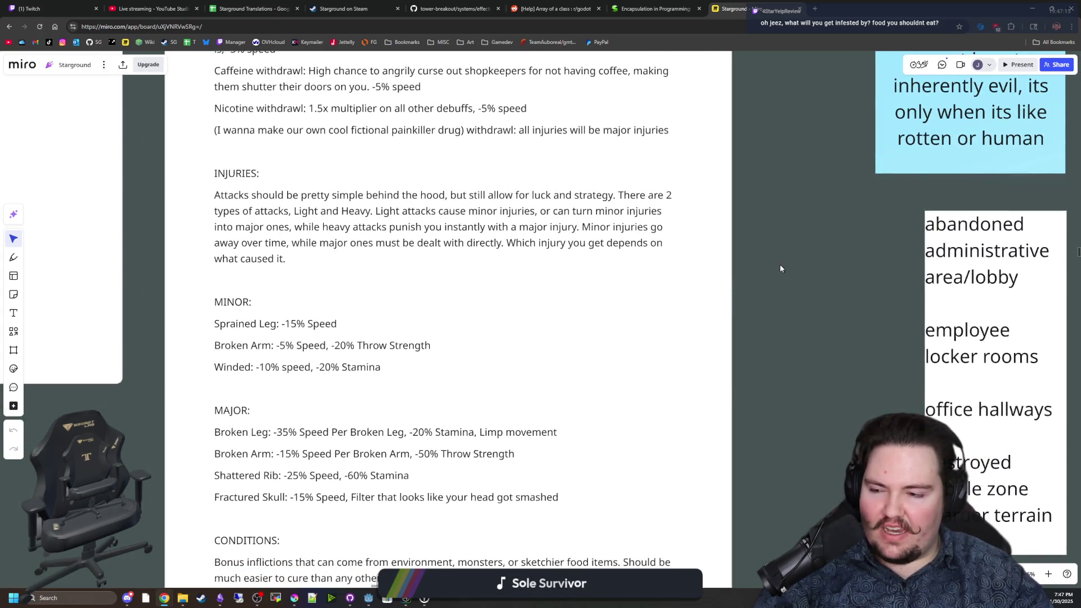
{"action": "mouse_move", "coordinate": [770, 291]}
{"action": "left_mouse_down"}
{"action": "mouse_move", "coordinate": [788, 260]}
{"action": "mouse_move", "coordinate": [779, 267]}
{"action": "left_mouse_up"}
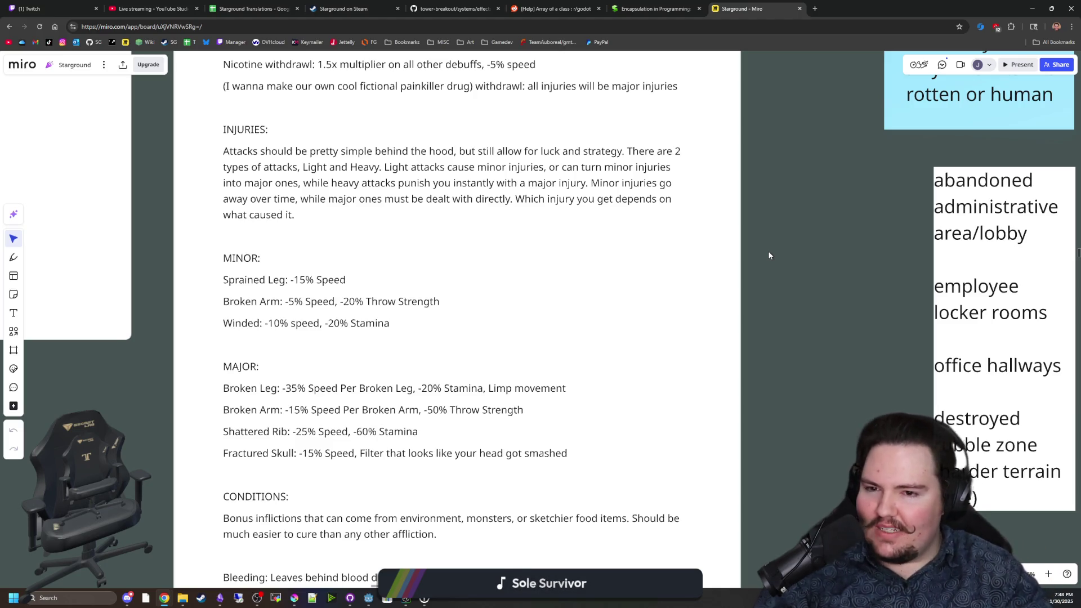
{"action": "left_click_drag", "start_coordinate": [794, 356], "coordinate": [800, 323]}
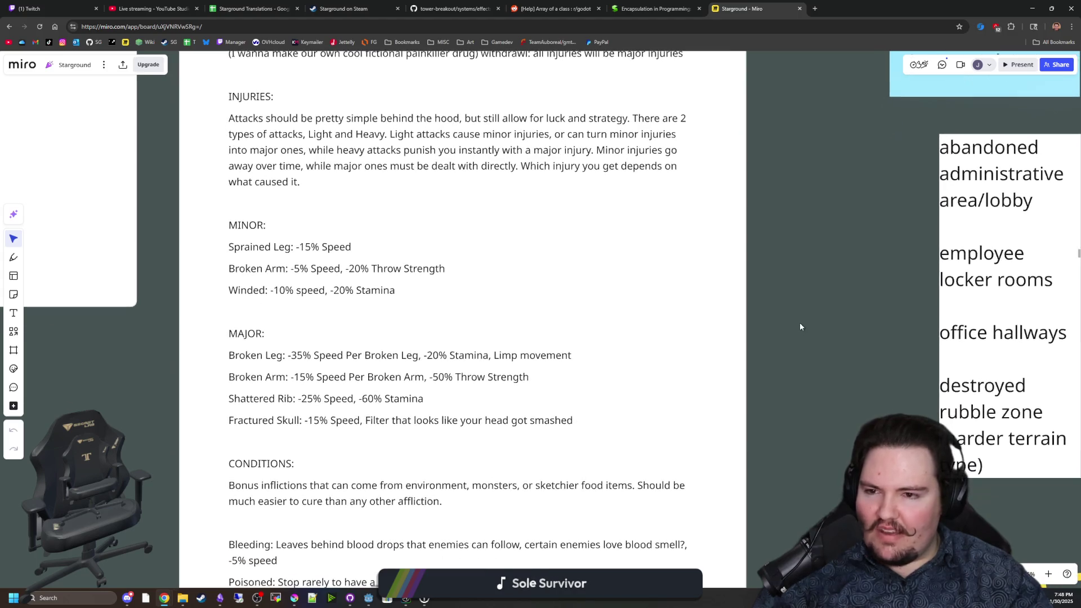
{"action": "scroll", "coordinate": [805, 307], "scroll_direction": "down", "scroll_amount": 1}
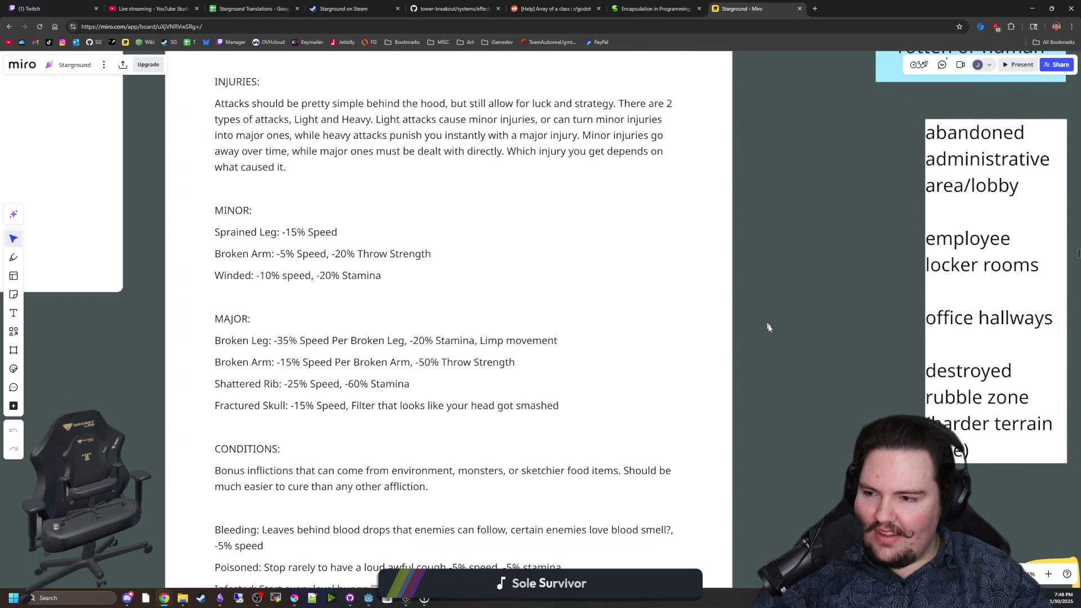
{"action": "scroll", "coordinate": [769, 327], "scroll_direction": "down", "scroll_amount": 5}
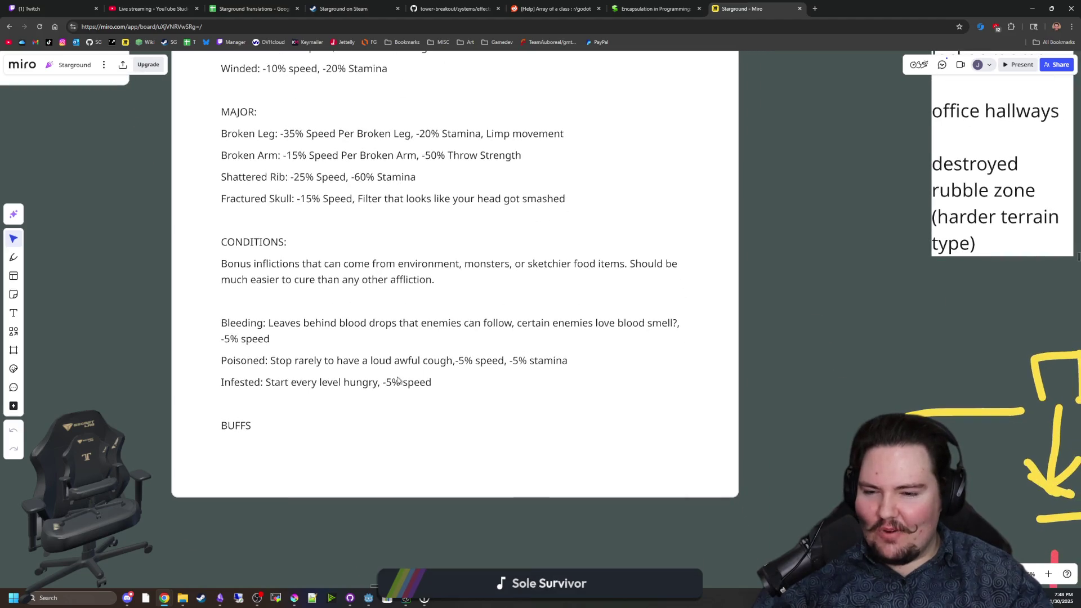
{"action": "left_click", "coordinate": [326, 383]}
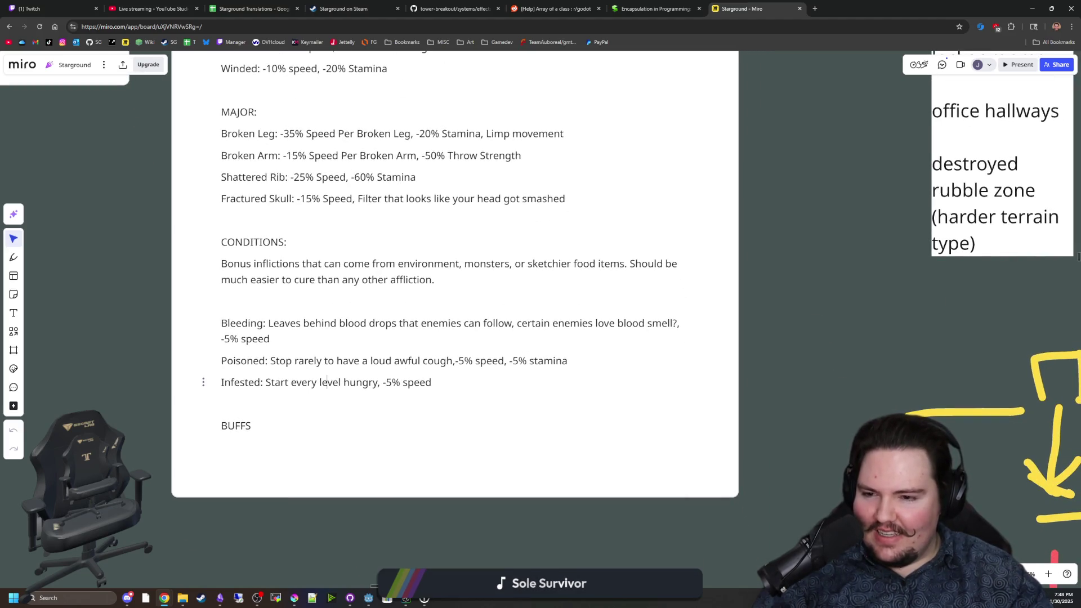
{"action": "left_click_drag", "start_coordinate": [221, 383], "coordinate": [431, 382]}
{"action": "left_click", "coordinate": [269, 338]}
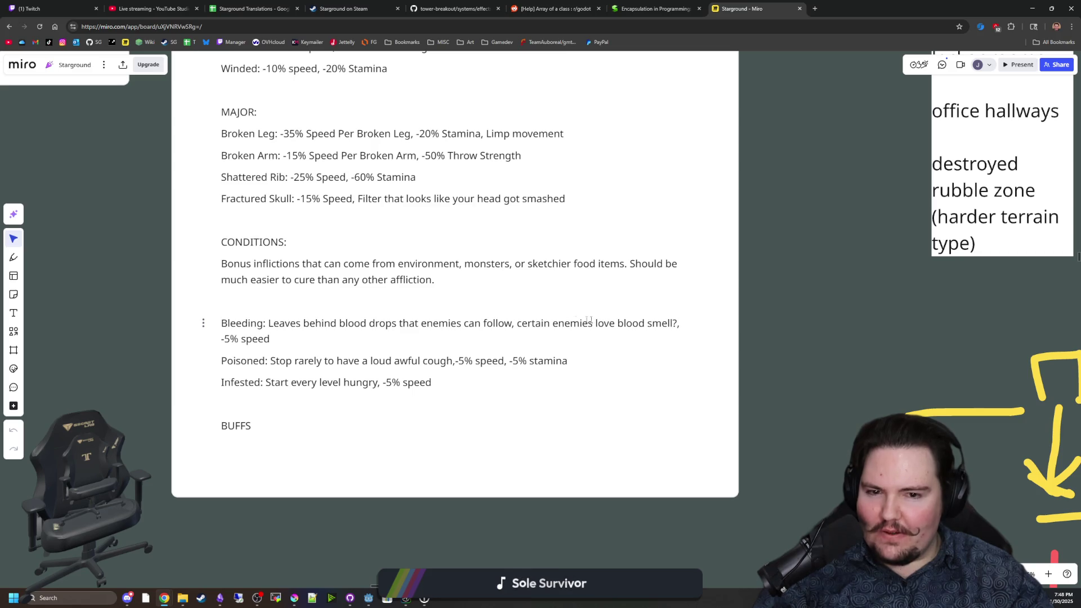
{"action": "mouse_move", "coordinate": [221, 382]}
{"action": "left_mouse_down"}
{"action": "mouse_move", "coordinate": [432, 382]}
{"action": "mouse_move", "coordinate": [222, 383]}
{"action": "left_mouse_up"}
{"action": "left_click", "coordinate": [600, 382]}
{"action": "left_click", "coordinate": [240, 383]}
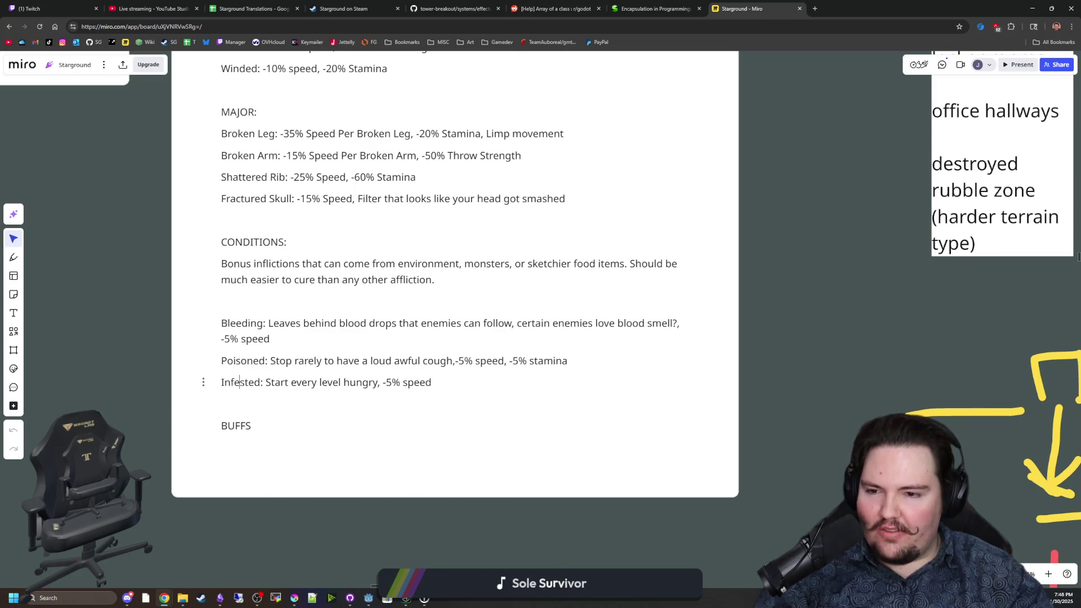
{"action": "left_click_drag", "start_coordinate": [432, 382], "coordinate": [243, 382]}
{"action": "left_click", "coordinate": [265, 382]}
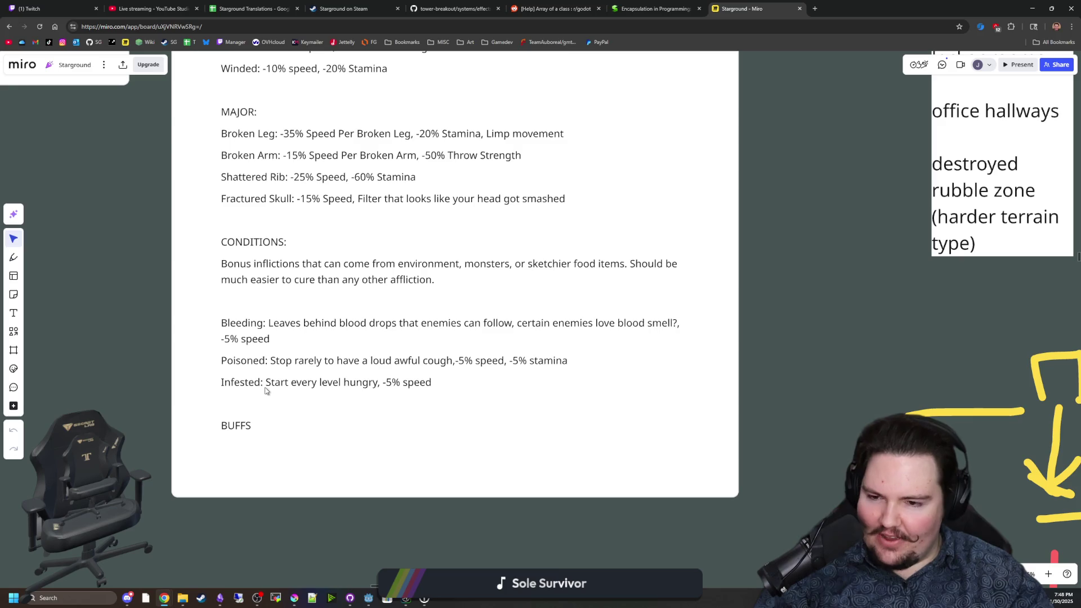
{"action": "left_click_drag", "start_coordinate": [431, 382], "coordinate": [119, 391]}
{"action": "left_click", "coordinate": [120, 391]}
{"action": "scroll", "coordinate": [127, 369], "scroll_direction": "up", "scroll_amount": 2}
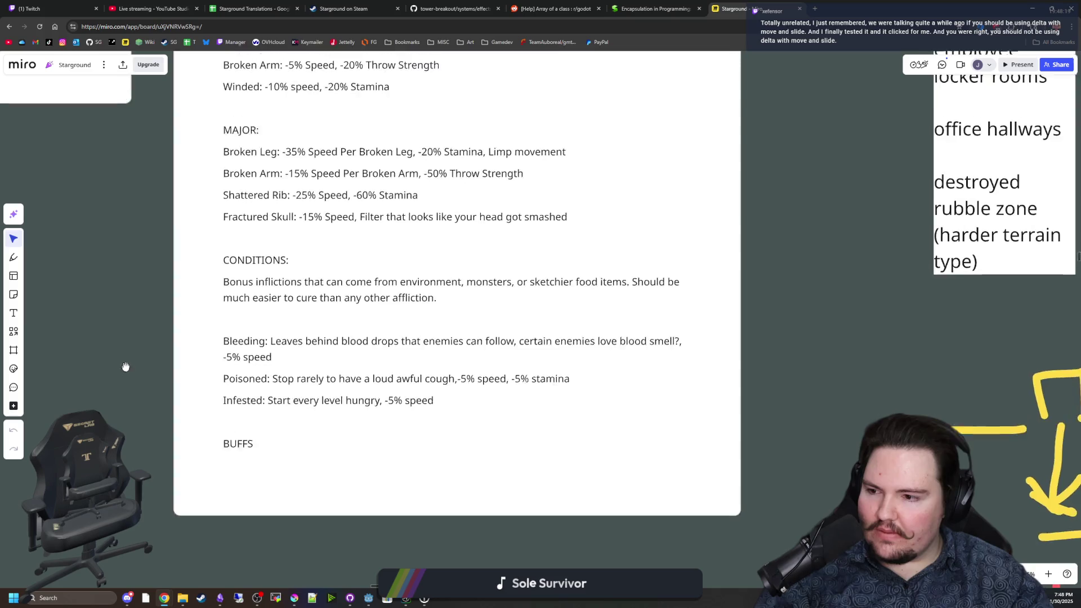
{"action": "scroll", "coordinate": [327, 410], "scroll_direction": "down", "scroll_amount": 2}
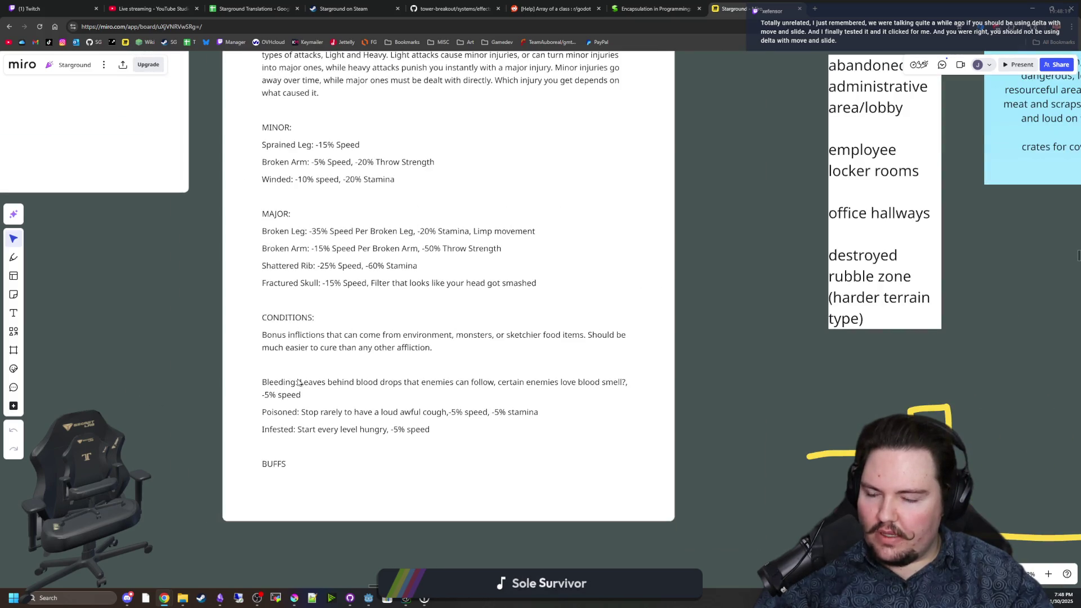
{"action": "left_click_drag", "start_coordinate": [165, 357], "coordinate": [178, 336]}
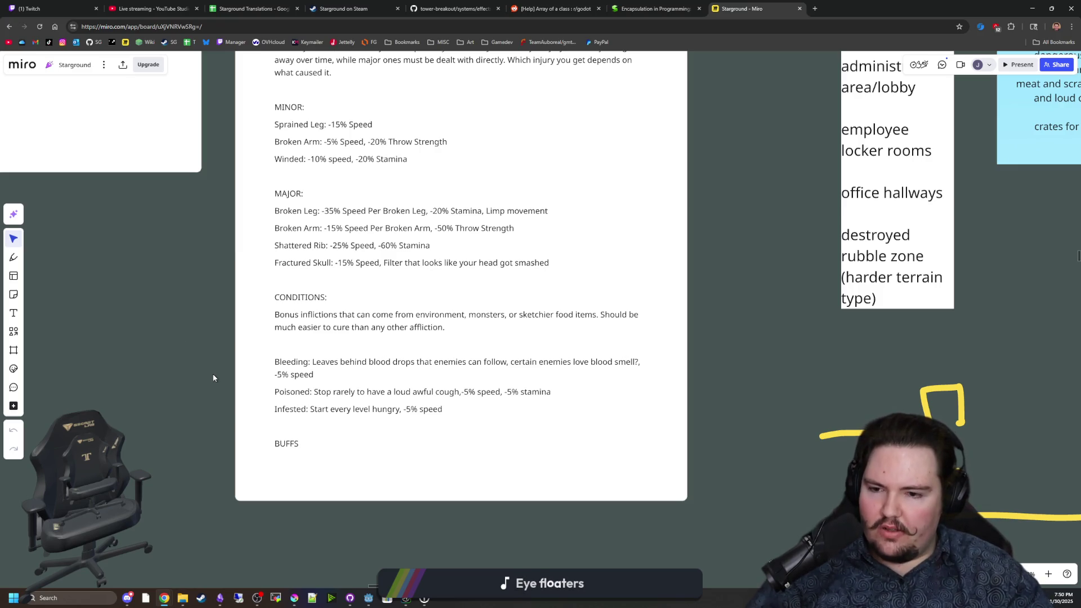
{"action": "scroll", "coordinate": [216, 389], "scroll_direction": "up", "scroll_amount": 2}
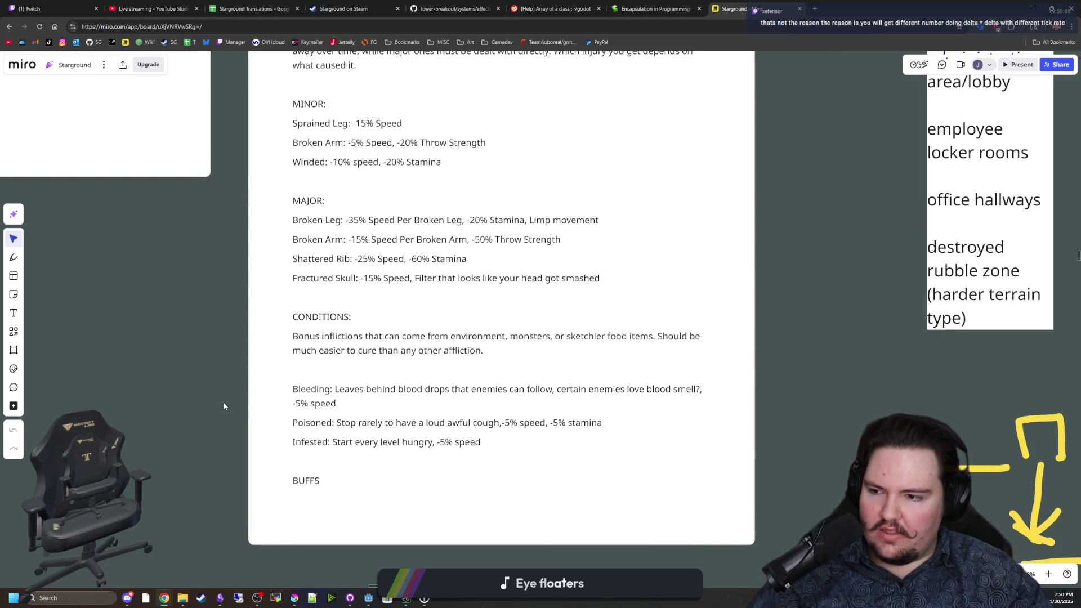
{"action": "scroll", "coordinate": [223, 406], "scroll_direction": "left", "scroll_amount": 1}
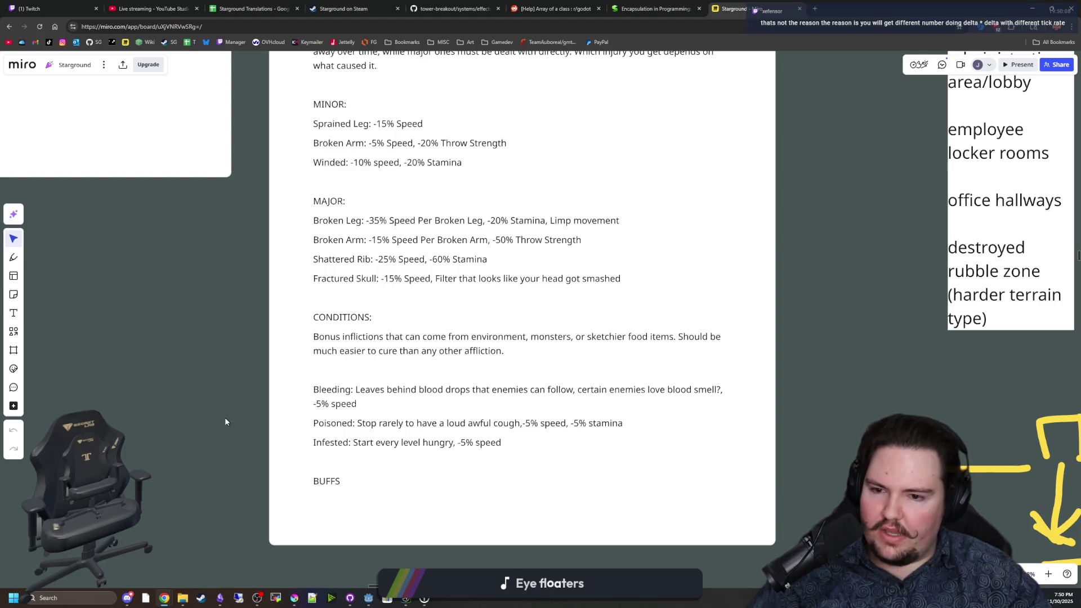
{"action": "scroll", "coordinate": [225, 415], "scroll_direction": "down", "scroll_amount": 3}
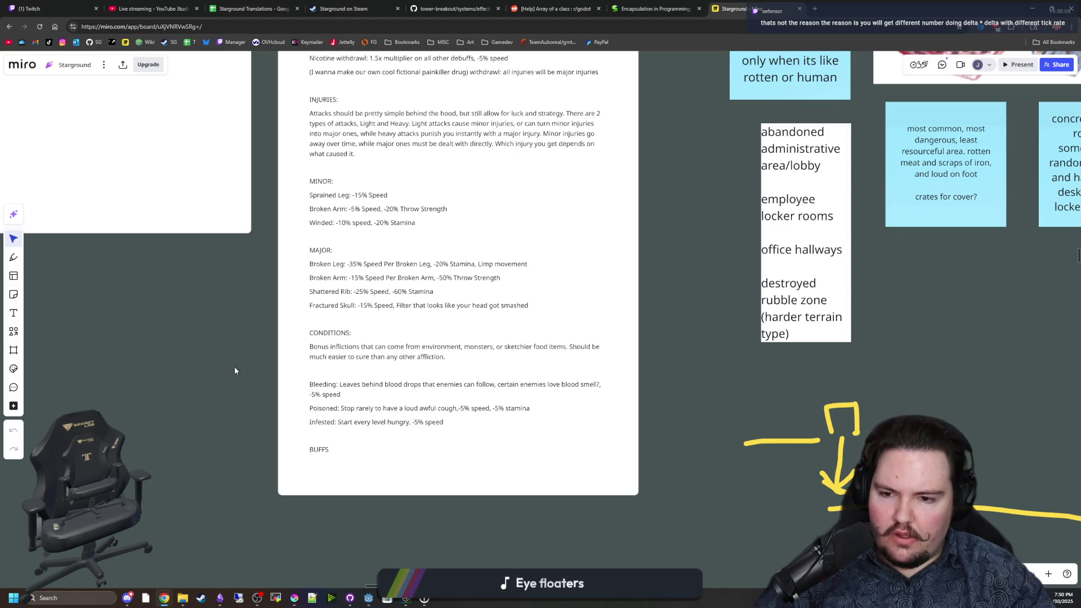
Paste a copy of the poisoned entry below it and rekey it mg.effect.infested.
{"action": "key", "text": "alt+Tab"}
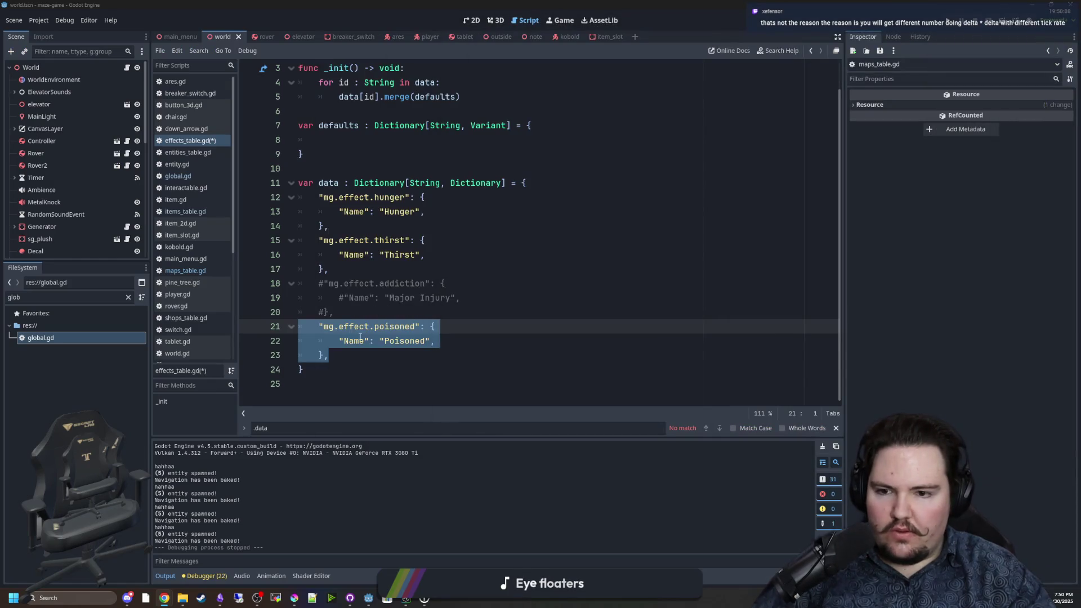
{"action": "key", "text": "shift+Down"}
{"action": "key", "text": "shift+Up"}
{"action": "key", "text": "shift+Down"}
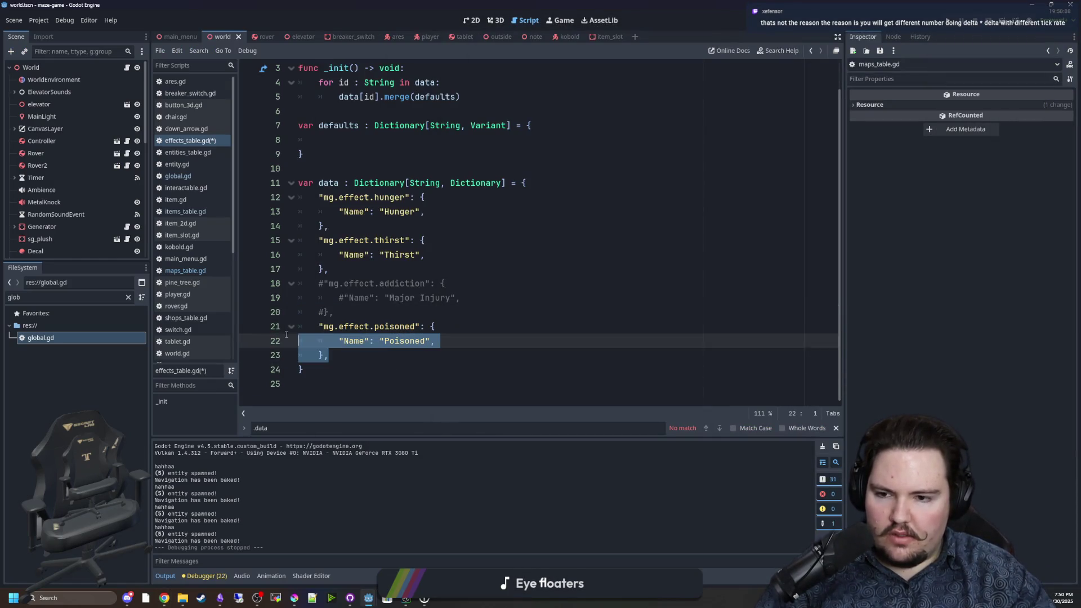
{"action": "key", "text": "shift+Up"}
{"action": "key", "text": "ctrl+c"}
{"action": "left_click", "coordinate": [343, 358]}
{"action": "key", "text": "Return"}
{"action": "key", "text": "ctrl+v"}
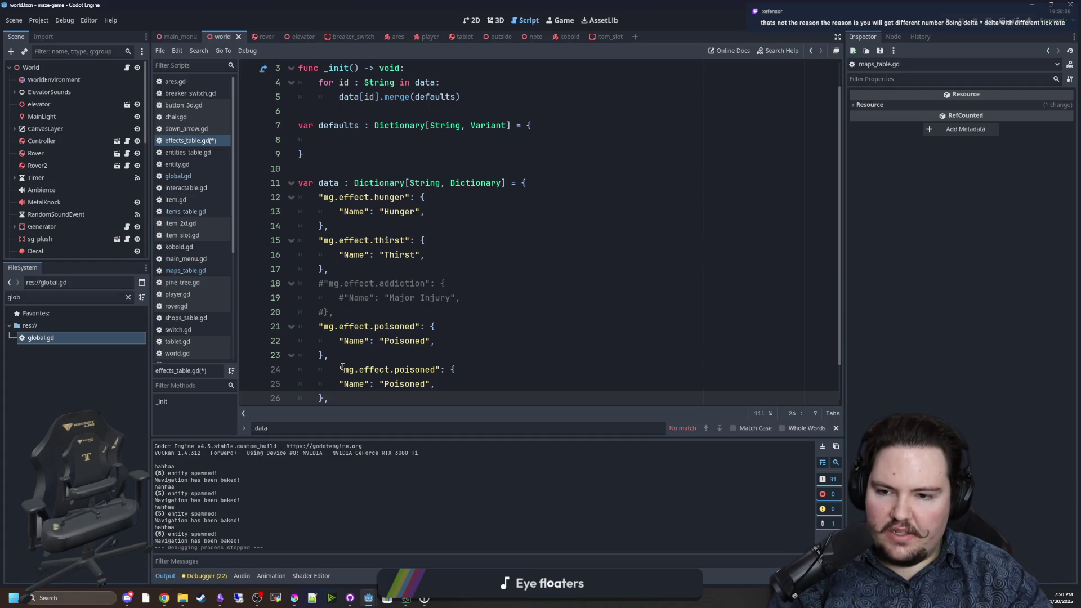
{"action": "left_click", "coordinate": [395, 370]}
{"action": "double_click", "coordinate": [396, 370]}
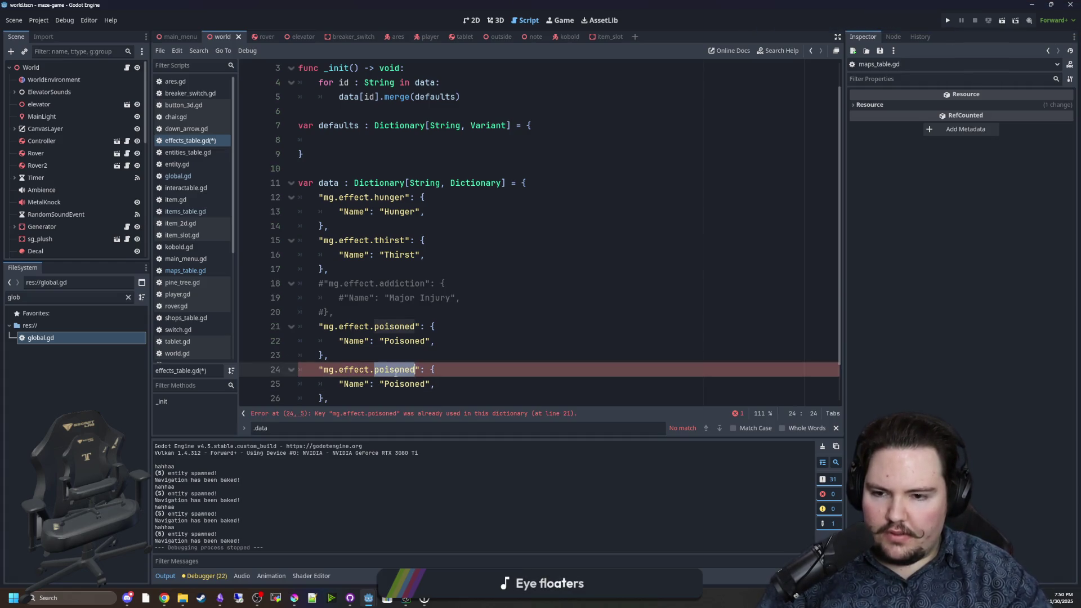
{"action": "type", "text": "infested"}
Paste another copy below the infested entry and rekey it mg.effect.bleeding.
{"action": "scroll", "coordinate": [366, 361], "scroll_direction": "down", "scroll_amount": 1}
{"action": "left_click_drag", "start_coordinate": [332, 355], "coordinate": [248, 328]}
{"action": "left_click", "coordinate": [358, 352]}
{"action": "key", "text": "Return"}
{"action": "key", "text": "ctrl+v"}
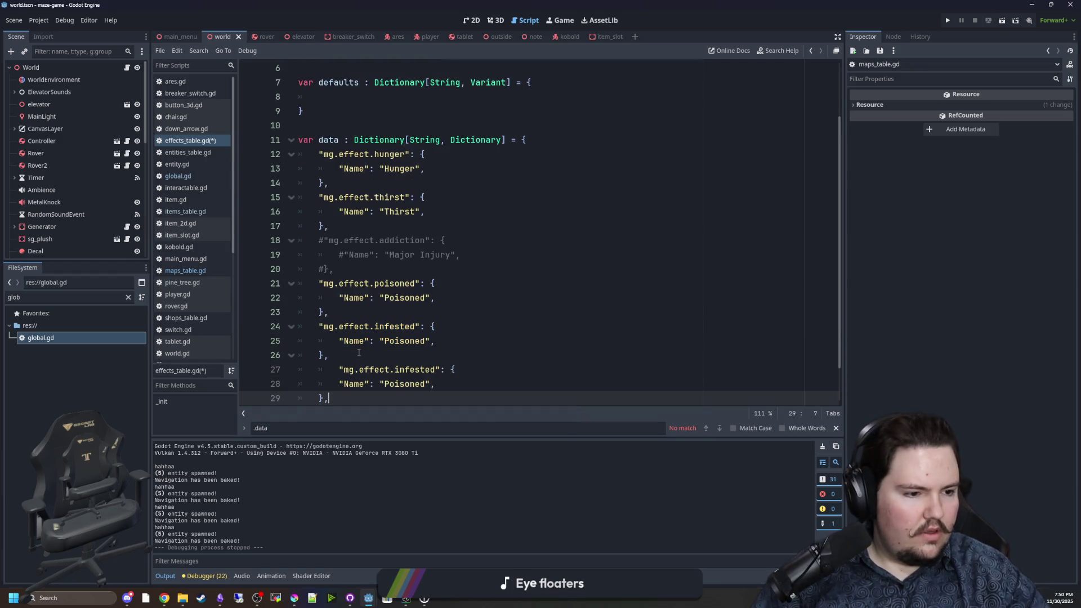
{"action": "double_click", "coordinate": [418, 368]}
{"action": "type", "text": "bleeding"}
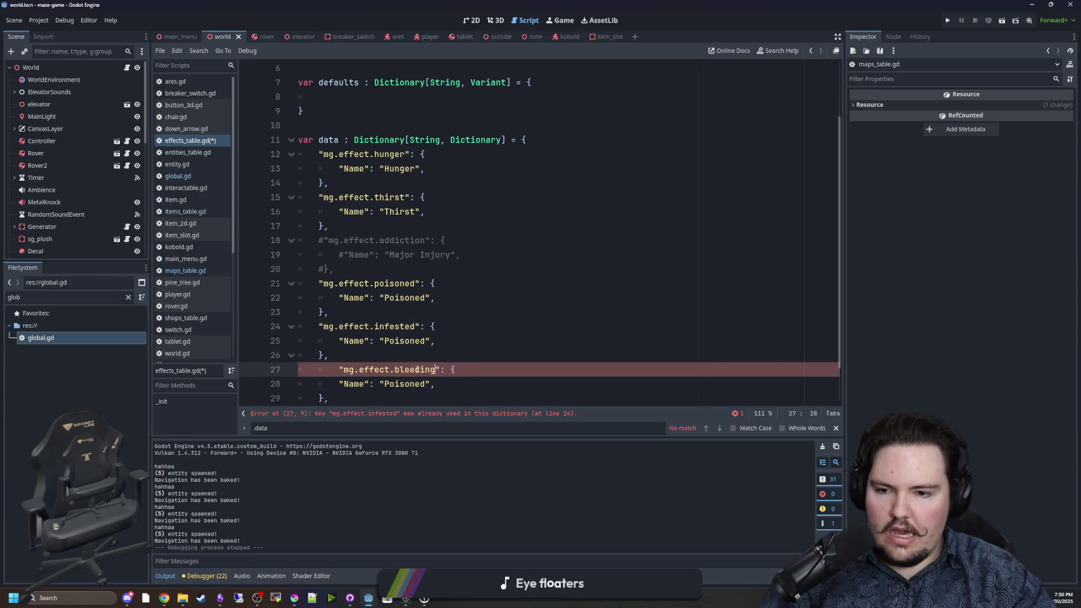
{"action": "left_click", "coordinate": [457, 302]}
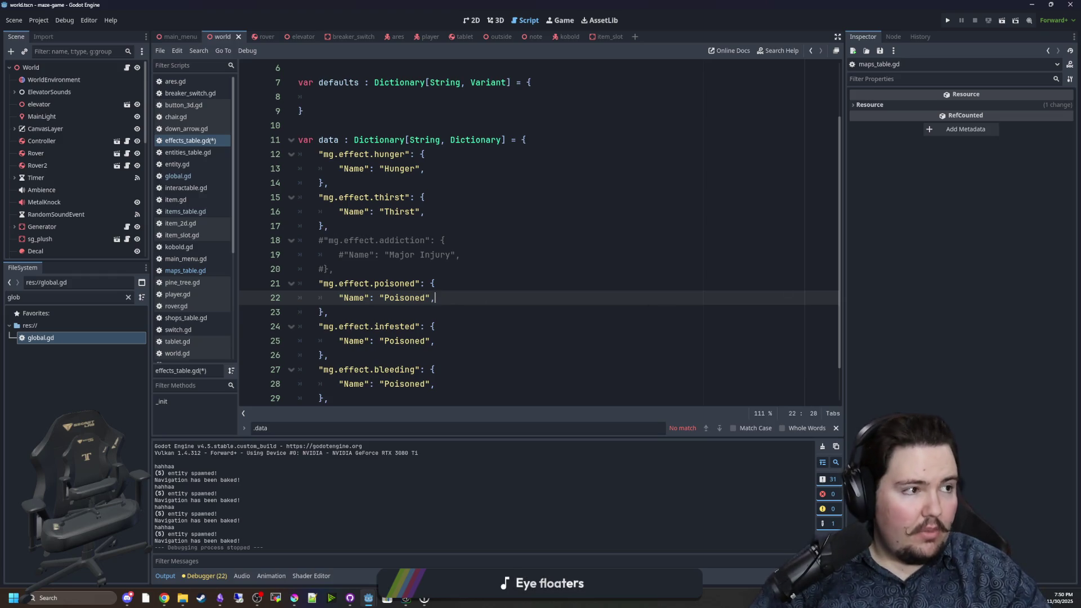
{"action": "key", "text": "alt+Tab"}
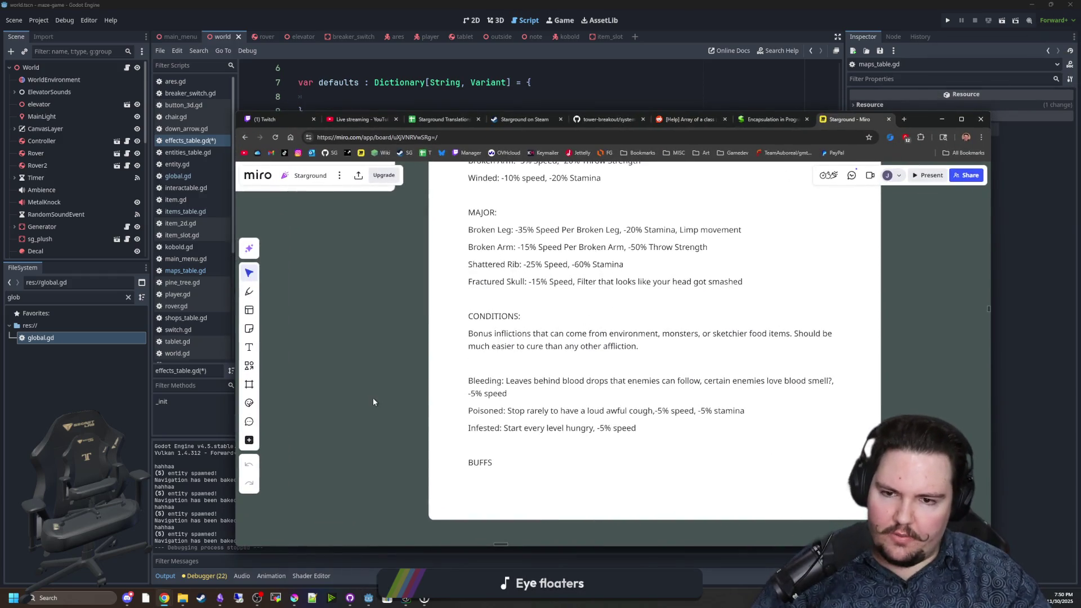
{"action": "scroll", "coordinate": [478, 395], "scroll_direction": "up", "scroll_amount": 2}
{"action": "scroll", "coordinate": [433, 416], "scroll_direction": "right", "scroll_amount": 3}
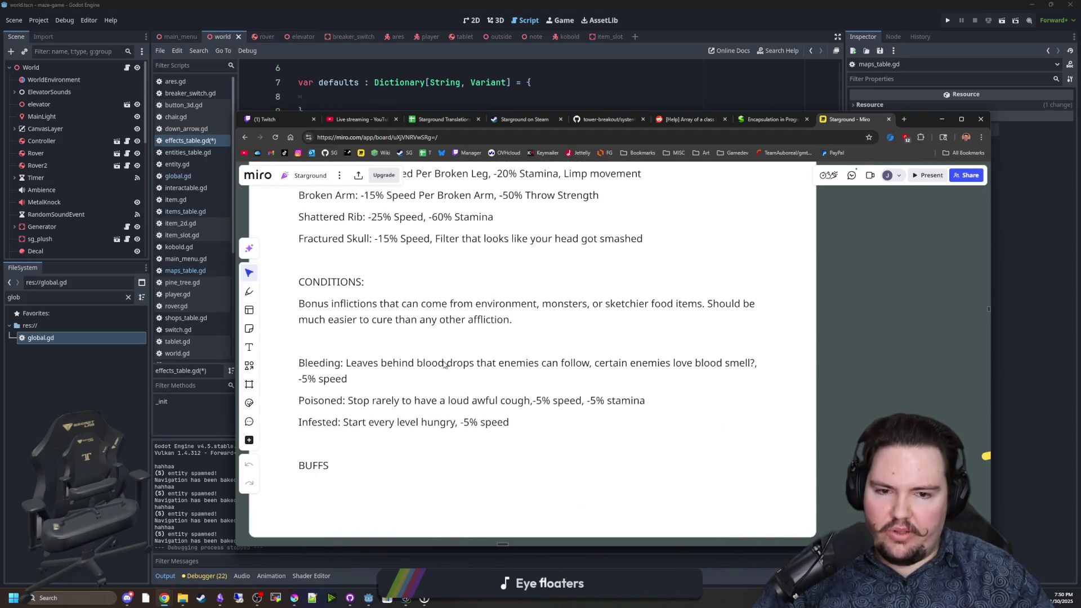
{"action": "left_click", "coordinate": [342, 378]}
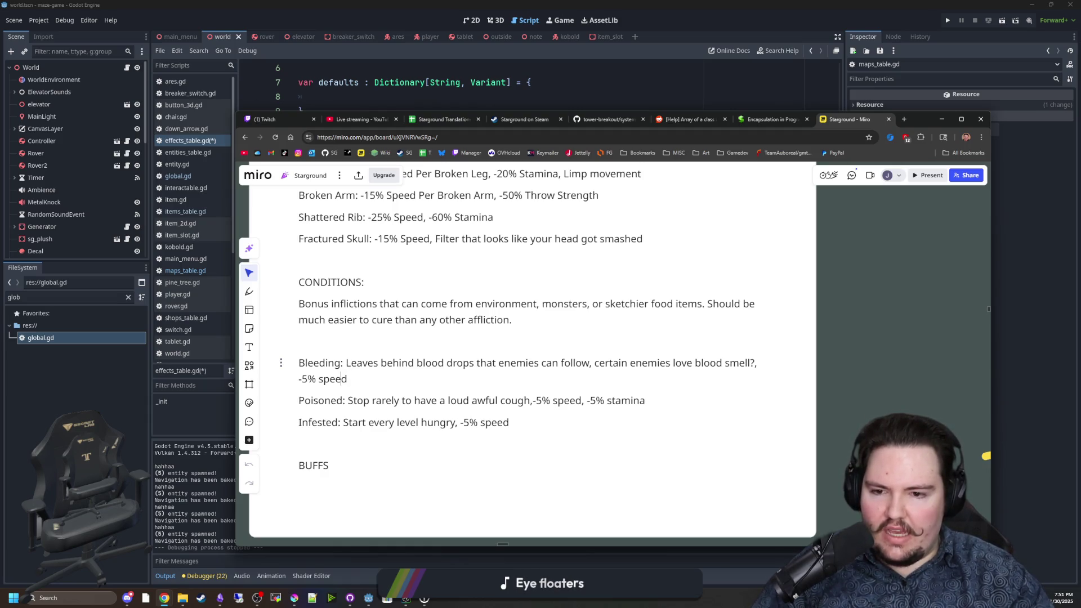
{"action": "mouse_move", "coordinate": [345, 363]}
{"action": "left_mouse_down"}
{"action": "mouse_move", "coordinate": [758, 363]}
{"action": "mouse_move", "coordinate": [589, 363]}
{"action": "left_mouse_up"}
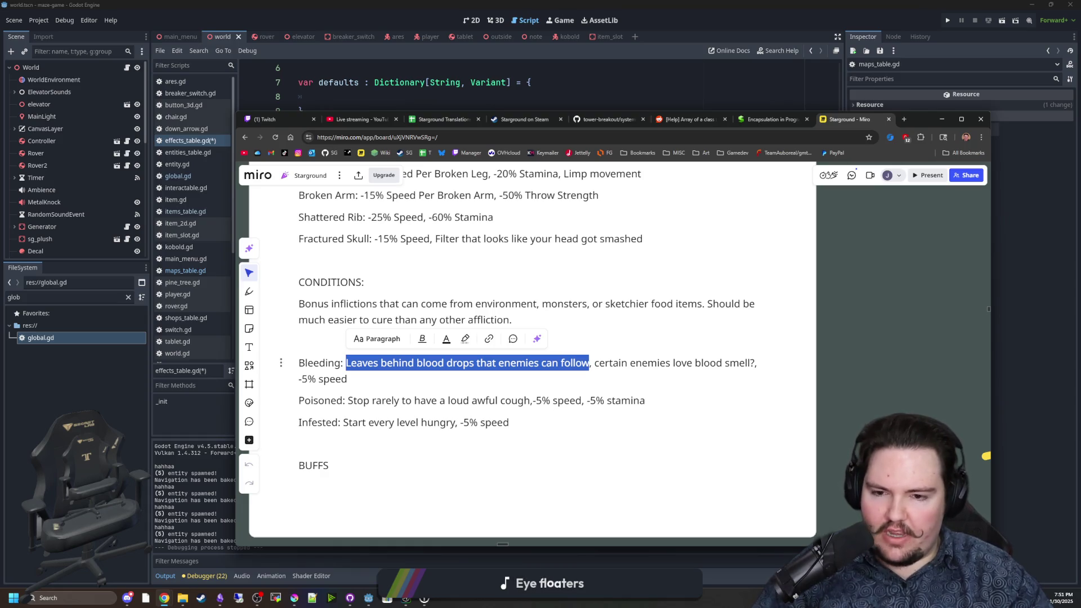
{"action": "key", "text": "Escape"}
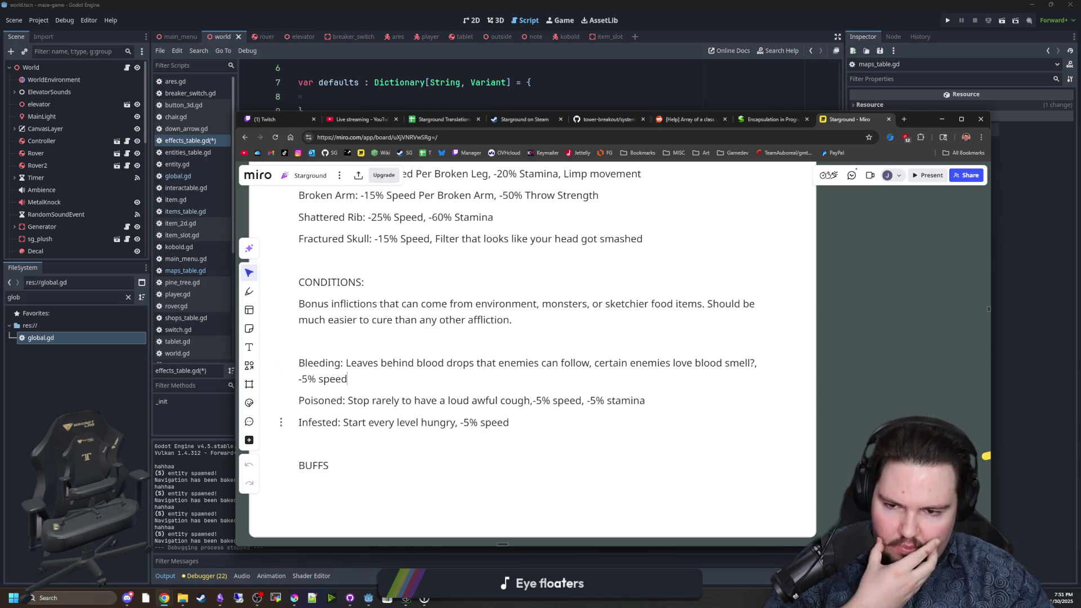
{"action": "left_click_drag", "start_coordinate": [348, 400], "coordinate": [530, 400]}
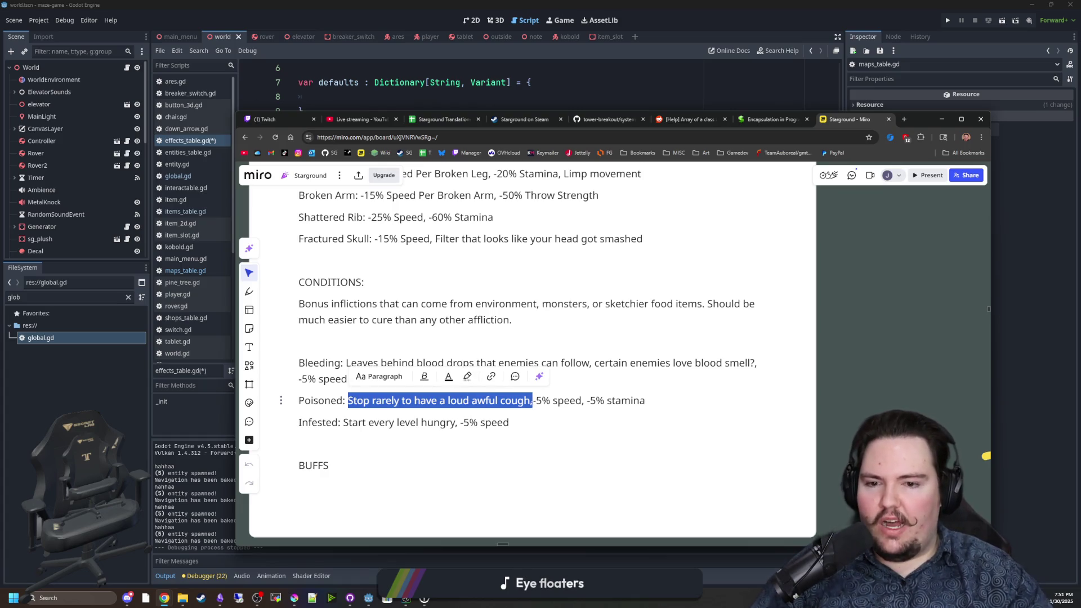
{"action": "left_click", "coordinate": [509, 423]}
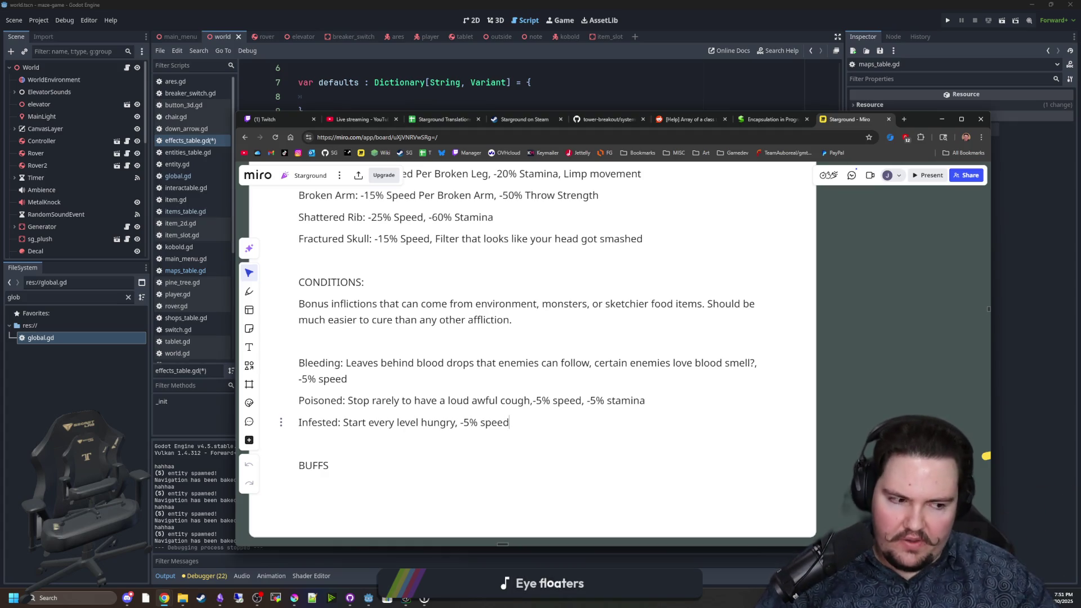
{"action": "left_click_drag", "start_coordinate": [535, 400], "coordinate": [632, 400]}
{"action": "left_click_drag", "start_coordinate": [881, 275], "coordinate": [926, 466]}
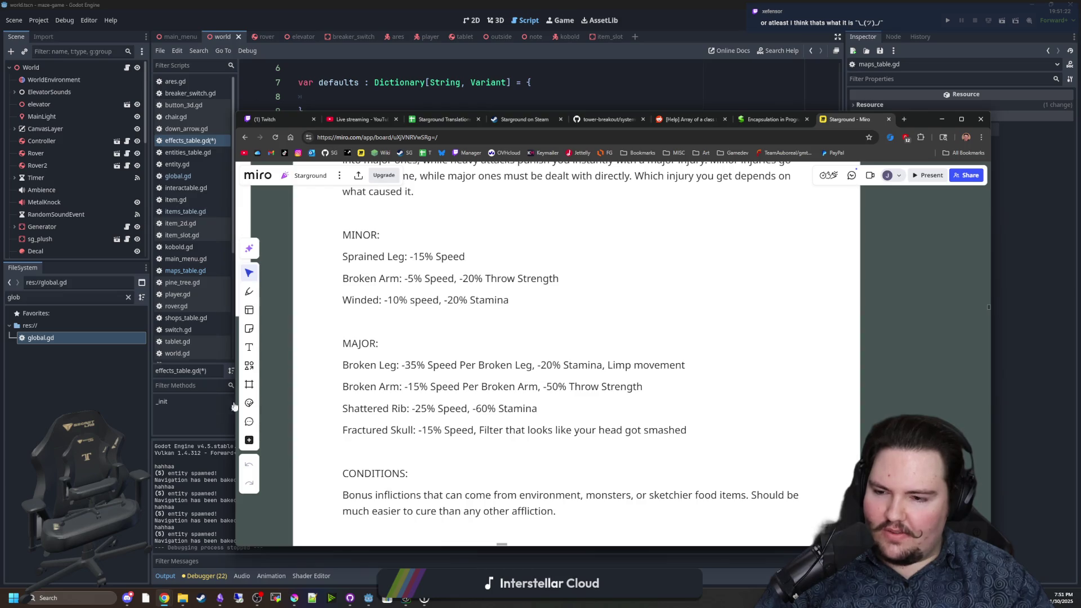
{"action": "scroll", "coordinate": [468, 413], "scroll_direction": "down", "scroll_amount": 3}
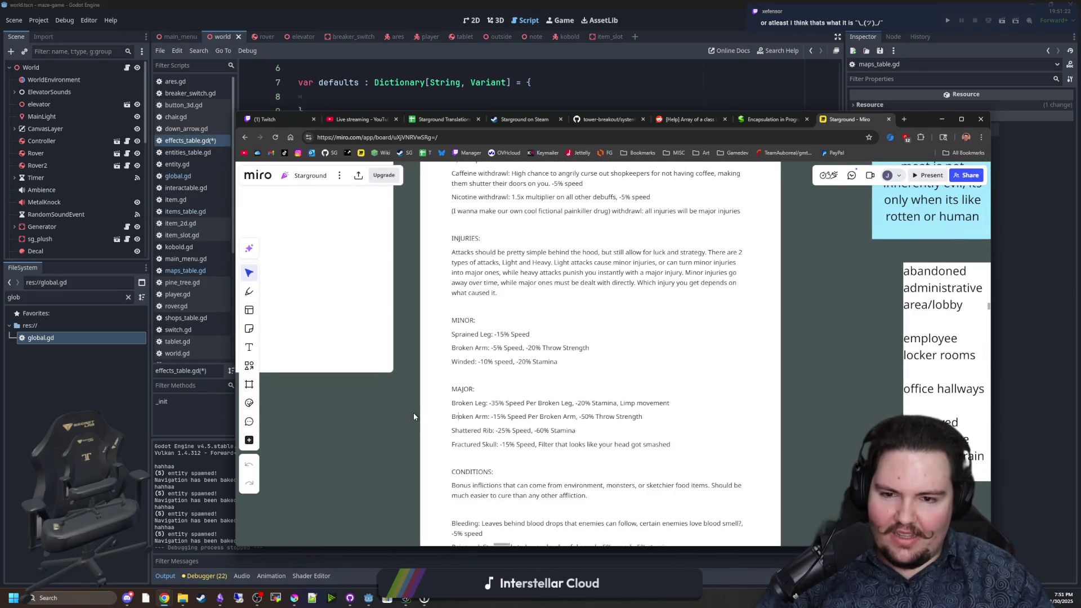
{"action": "scroll", "coordinate": [804, 395], "scroll_direction": "up", "scroll_amount": 2}
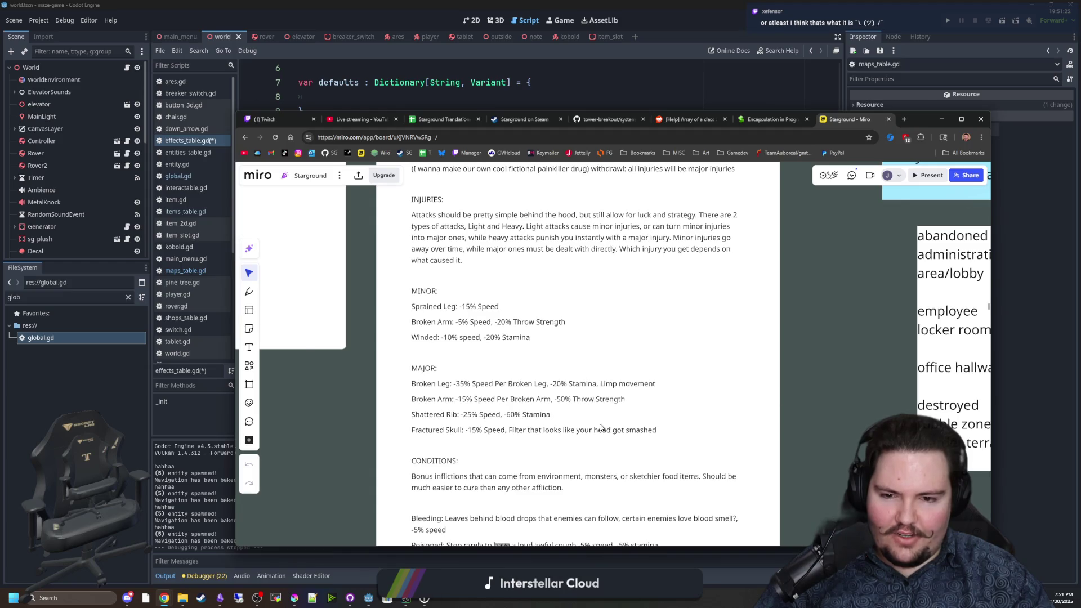
{"action": "scroll", "coordinate": [328, 404], "scroll_direction": "up", "scroll_amount": 2}
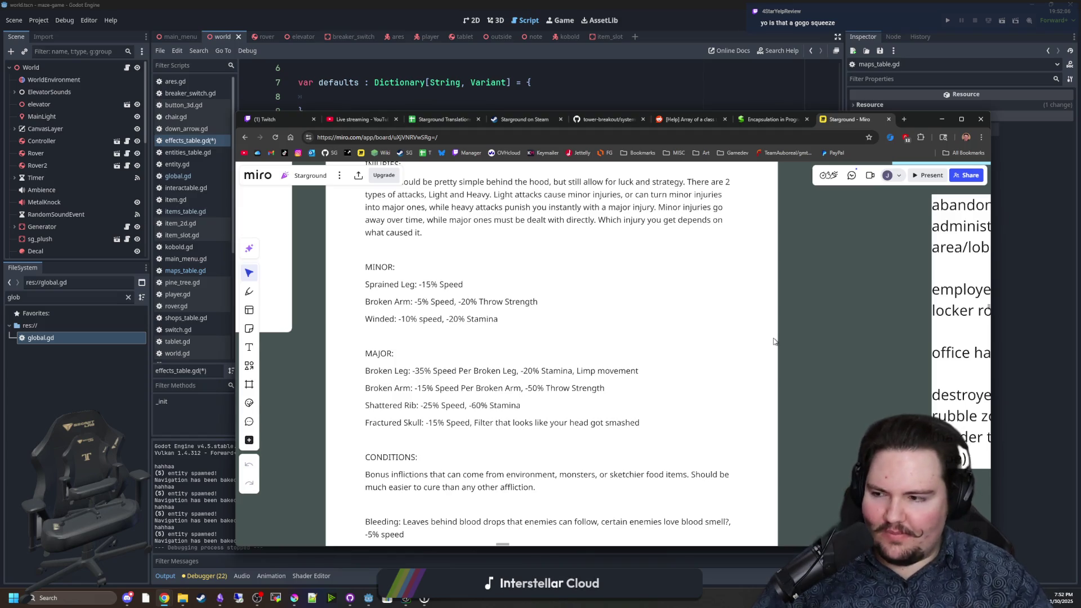
{"action": "left_click_drag", "start_coordinate": [813, 404], "coordinate": [793, 394]}
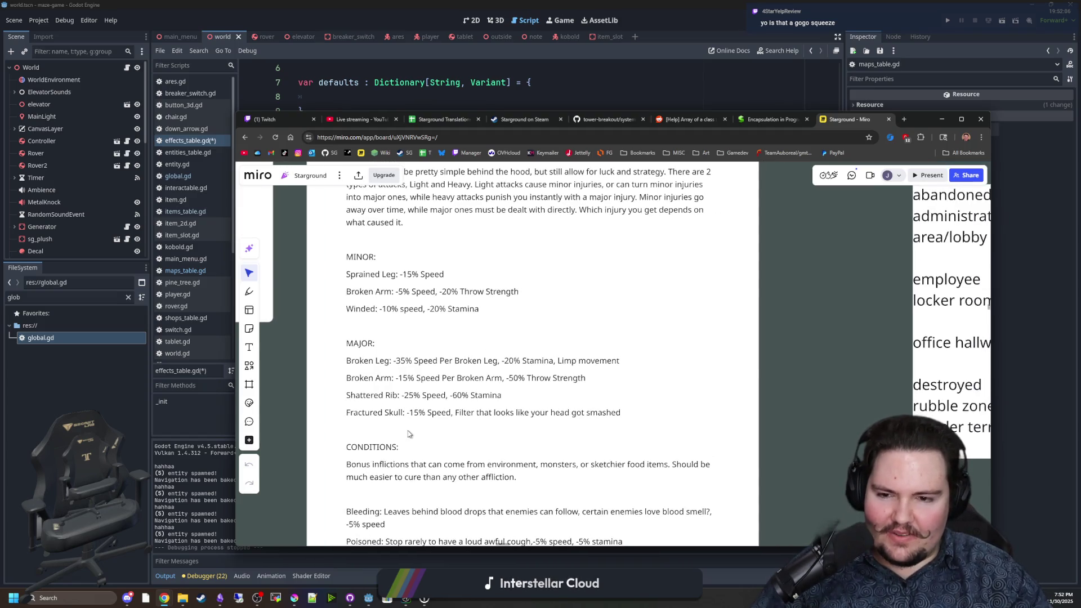
{"action": "scroll", "coordinate": [816, 366], "scroll_direction": "up", "scroll_amount": 3}
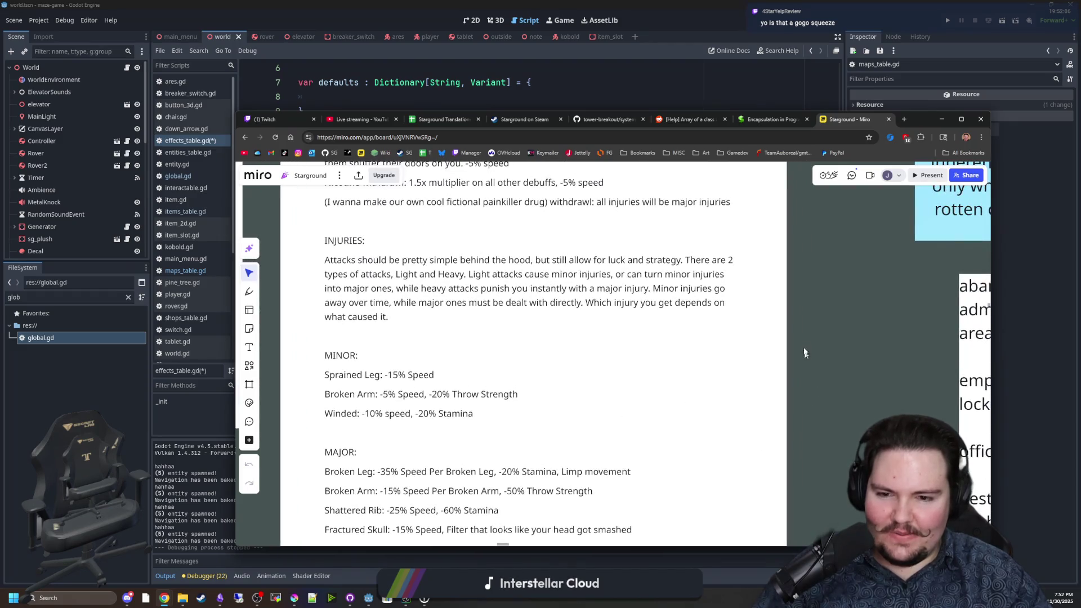
{"action": "left_click_drag", "start_coordinate": [804, 352], "coordinate": [819, 467]}
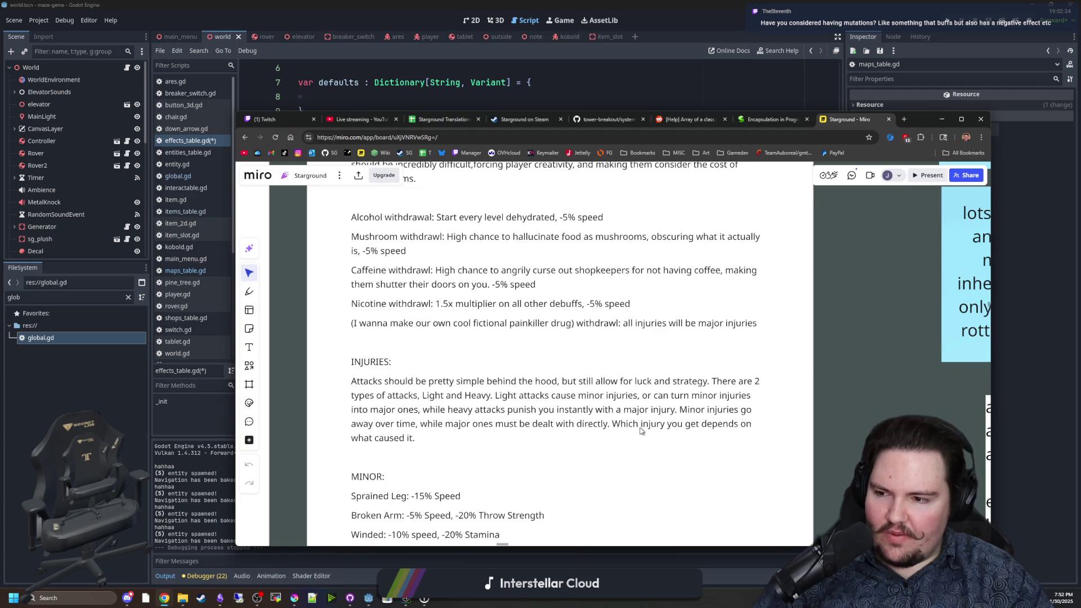
{"action": "scroll", "coordinate": [637, 411], "scroll_direction": "down", "scroll_amount": 5}
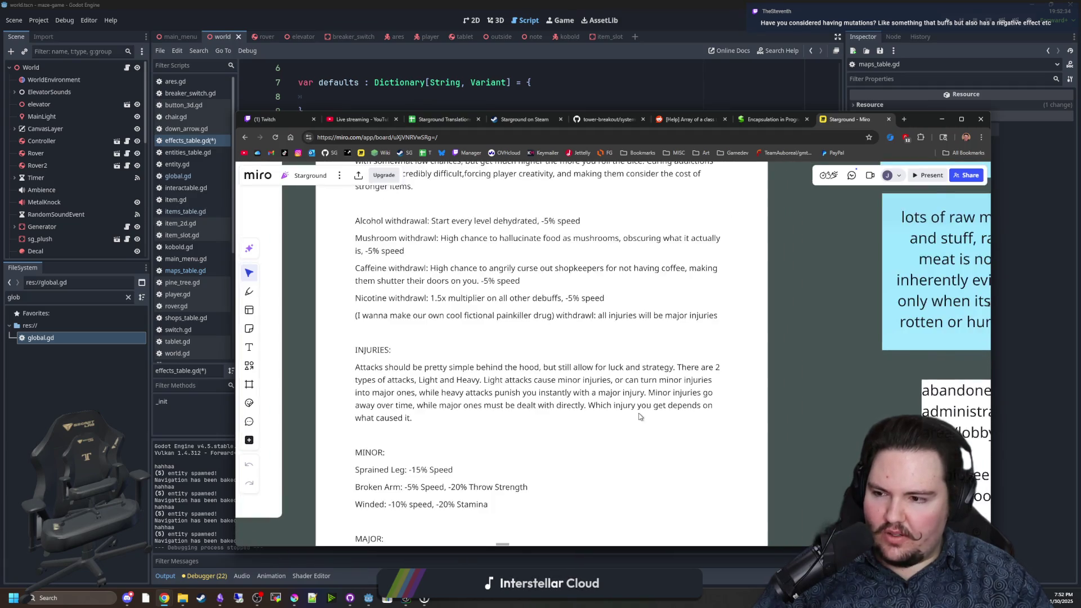
{"action": "scroll", "coordinate": [705, 430], "scroll_direction": "up", "scroll_amount": 3}
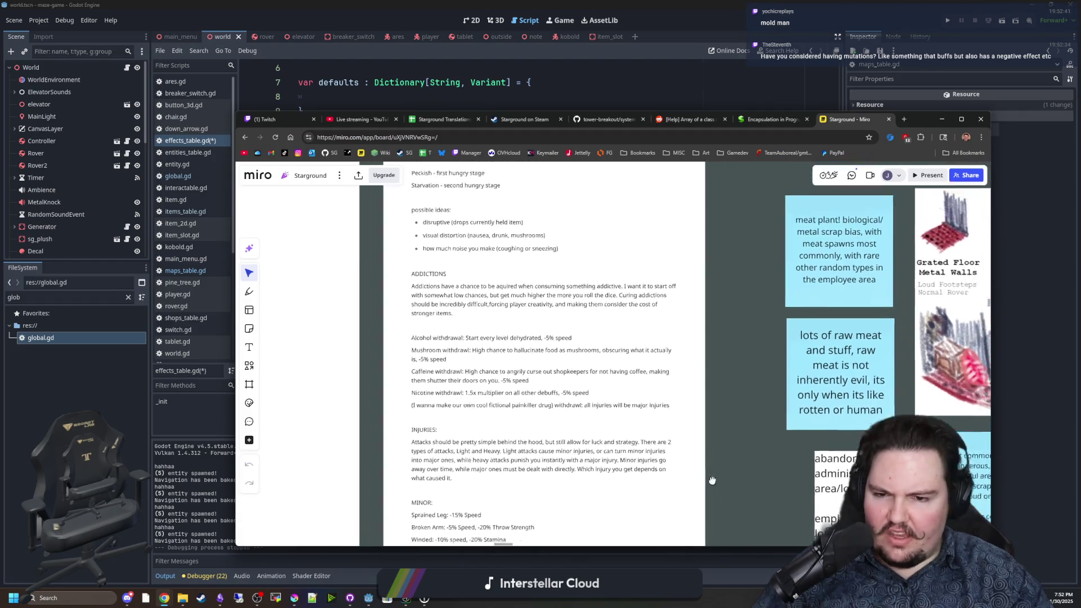
{"action": "scroll", "coordinate": [672, 430], "scroll_direction": "down", "scroll_amount": 5}
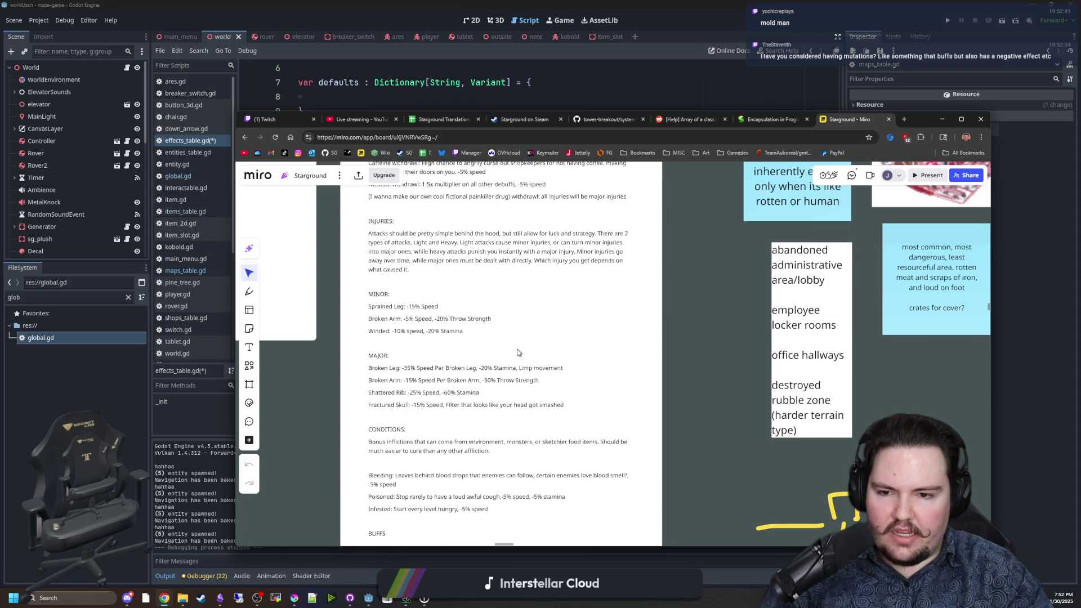
{"action": "scroll", "coordinate": [518, 353], "scroll_direction": "up", "scroll_amount": 2}
{"action": "left_click_drag", "start_coordinate": [478, 359], "coordinate": [485, 414]}
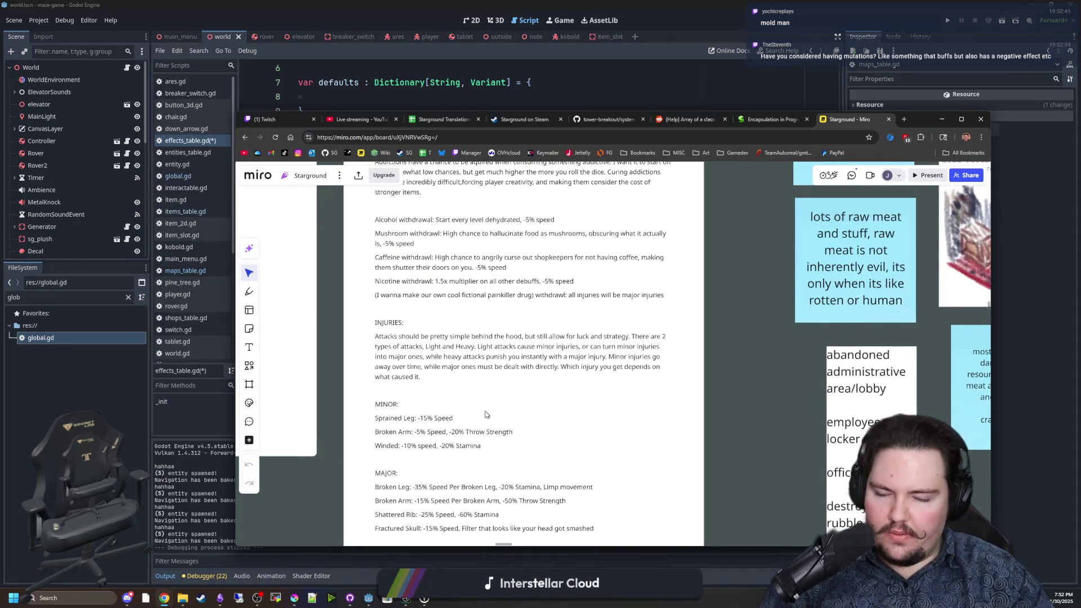
{"action": "left_click_drag", "start_coordinate": [447, 339], "coordinate": [416, 462]}
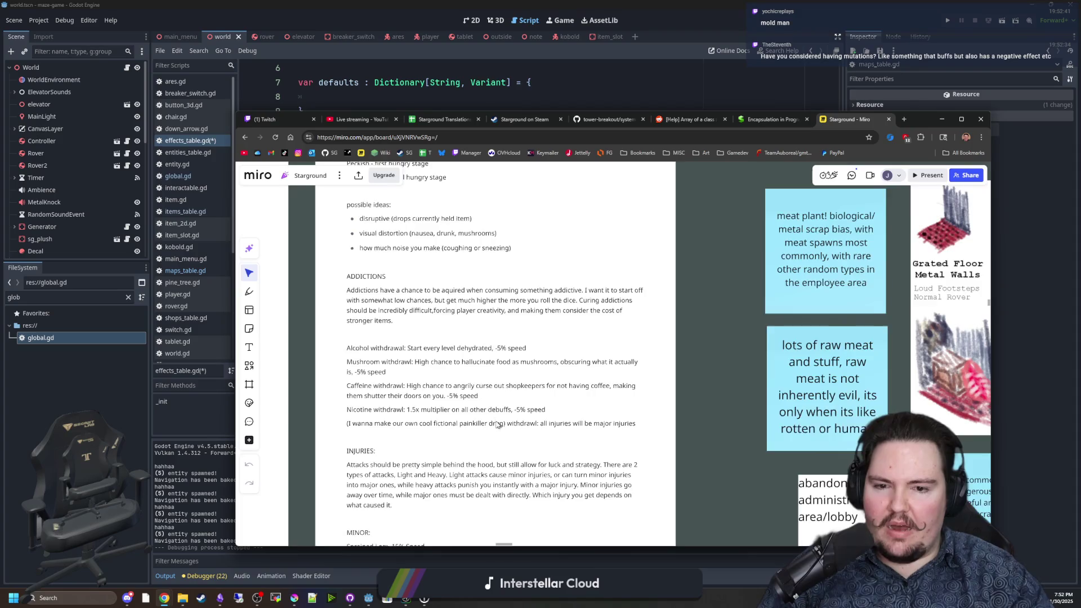
{"action": "scroll", "coordinate": [498, 425], "scroll_direction": "up", "scroll_amount": 1}
{"action": "left_click_drag", "start_coordinate": [665, 431], "coordinate": [338, 339]}
{"action": "left_click", "coordinate": [446, 389]}
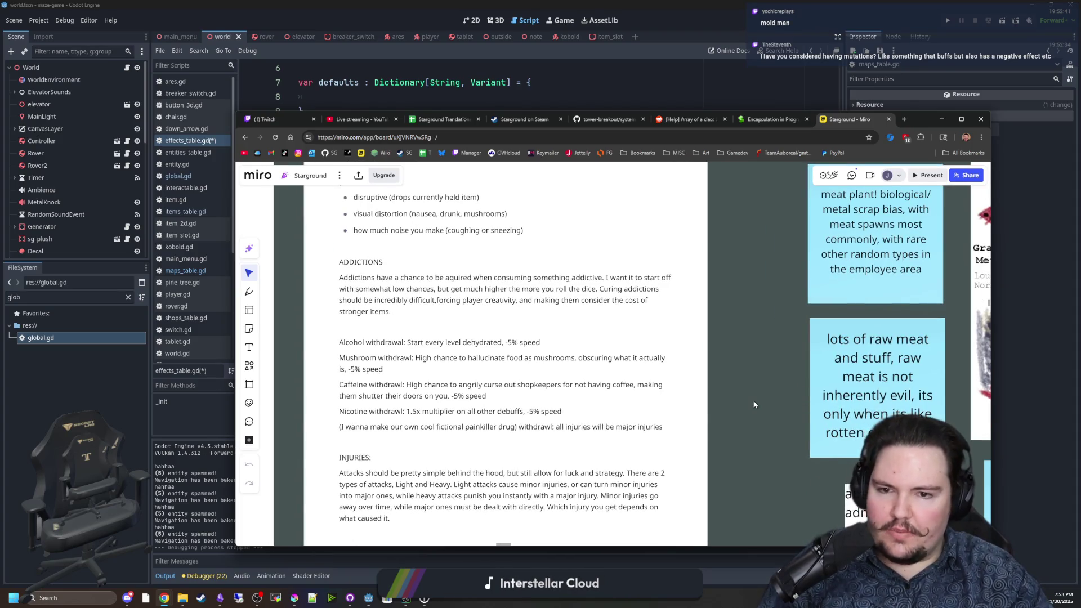
{"action": "left_click_drag", "start_coordinate": [446, 338], "coordinate": [459, 415]}
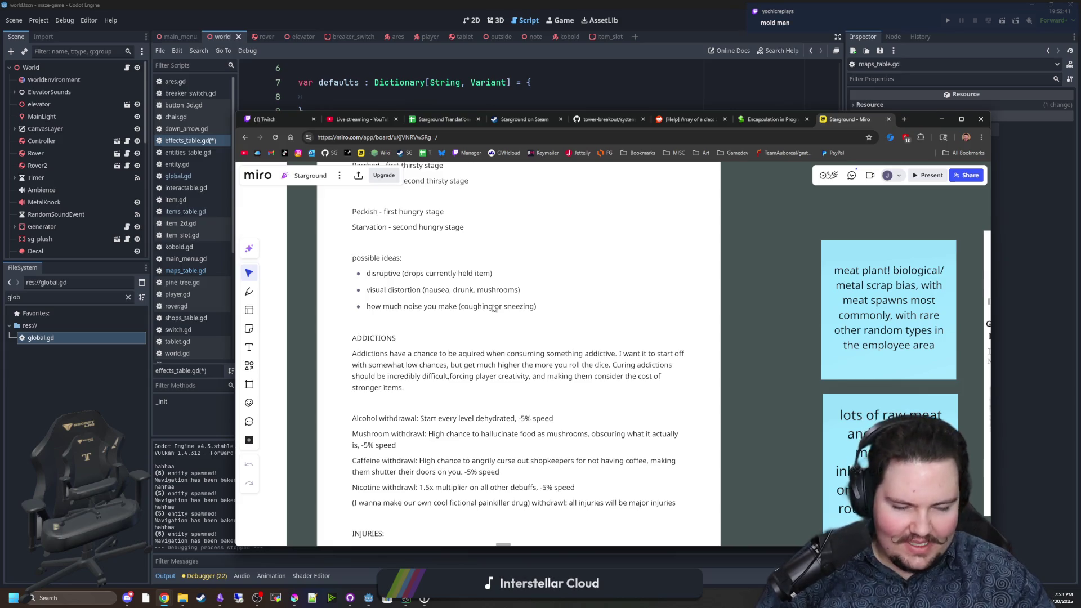
{"action": "scroll", "coordinate": [493, 308], "scroll_direction": "up", "scroll_amount": 2}
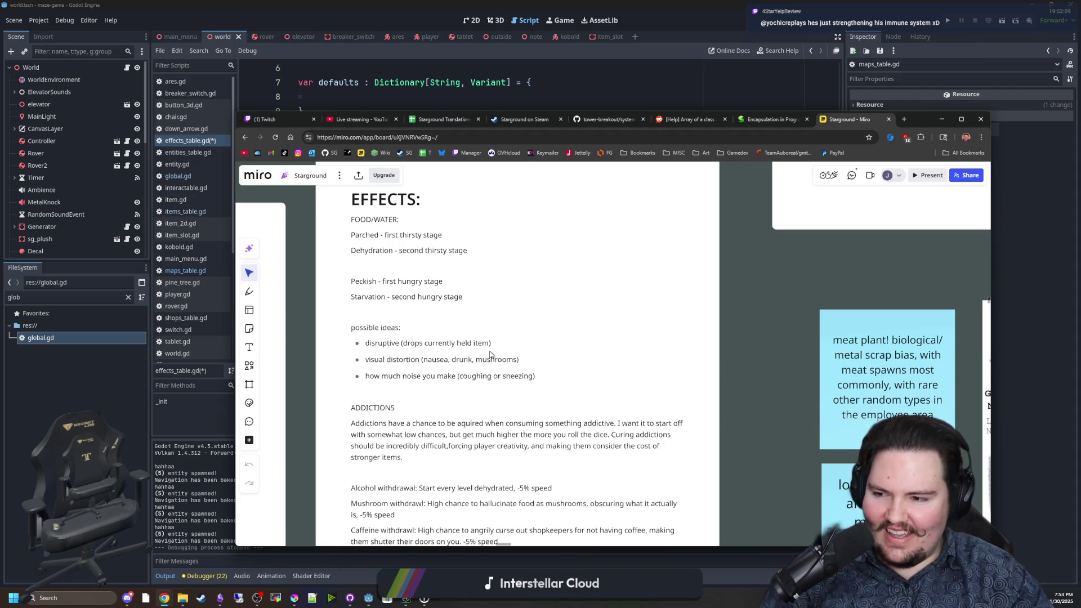
{"action": "scroll", "coordinate": [413, 385], "scroll_direction": "up", "scroll_amount": 1}
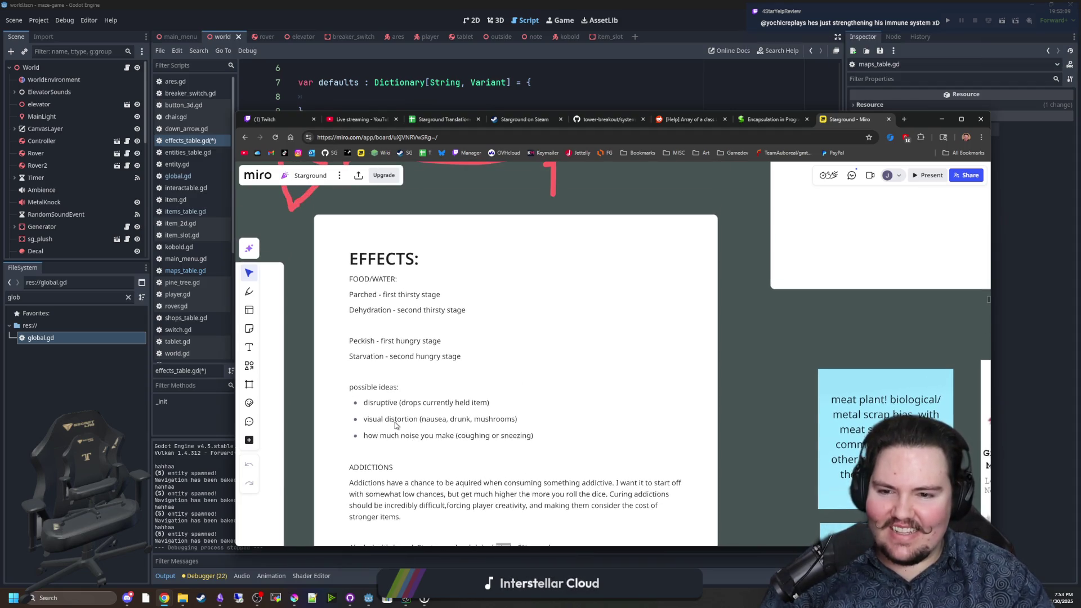
{"action": "scroll", "coordinate": [431, 457], "scroll_direction": "down", "scroll_amount": 3}
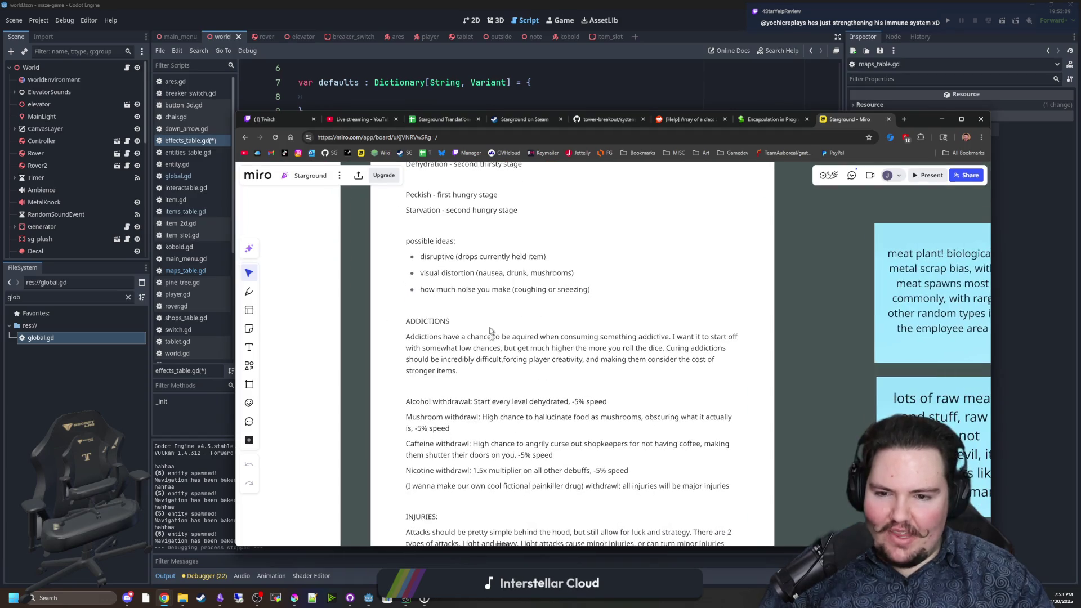
{"action": "scroll", "coordinate": [435, 308], "scroll_direction": "down", "scroll_amount": 2}
{"action": "scroll", "coordinate": [473, 411], "scroll_direction": "down", "scroll_amount": 5}
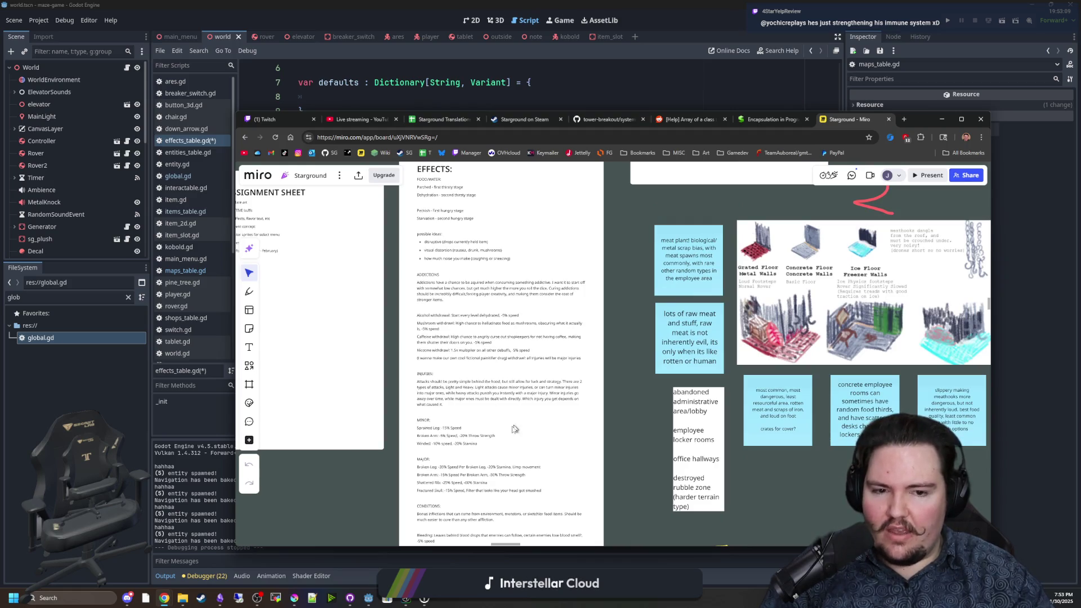
{"action": "left_click_drag", "start_coordinate": [490, 435], "coordinate": [545, 432]}
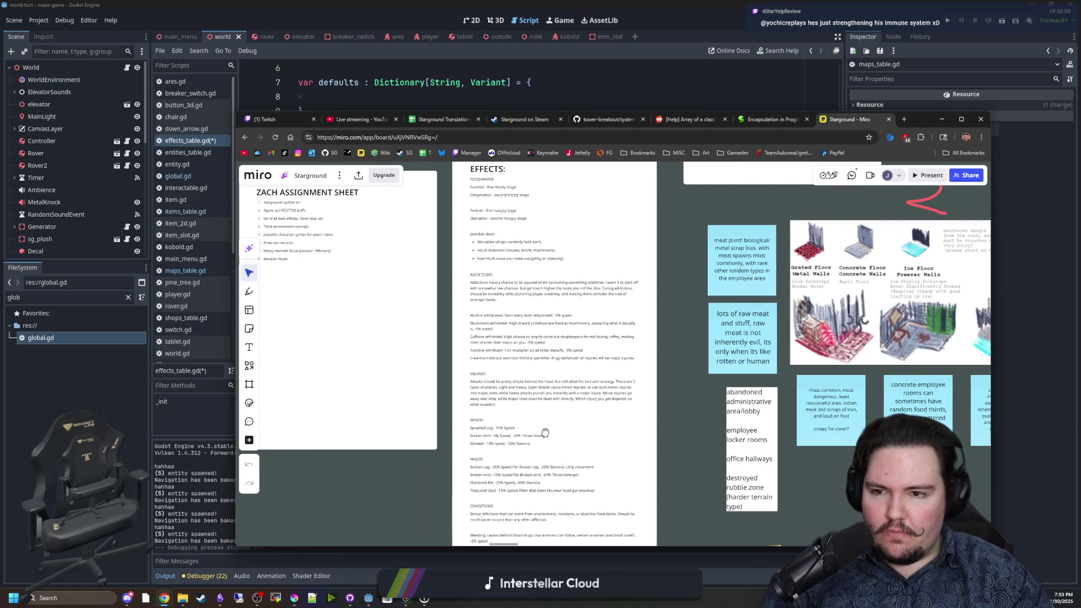
{"action": "scroll", "coordinate": [507, 422], "scroll_direction": "up", "scroll_amount": 5}
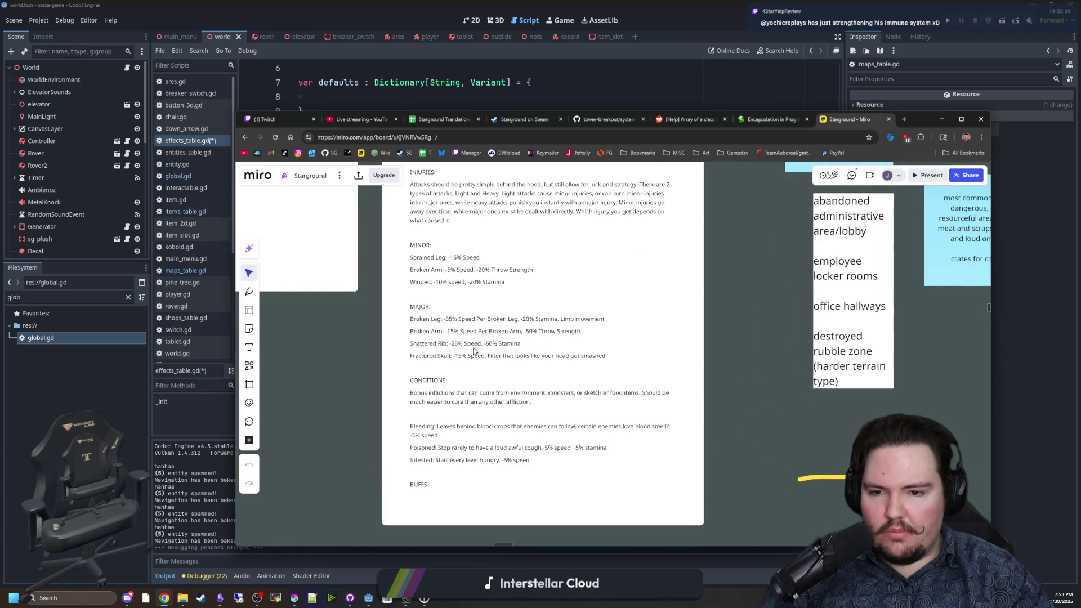
{"action": "scroll", "coordinate": [658, 440], "scroll_direction": "up", "scroll_amount": 2}
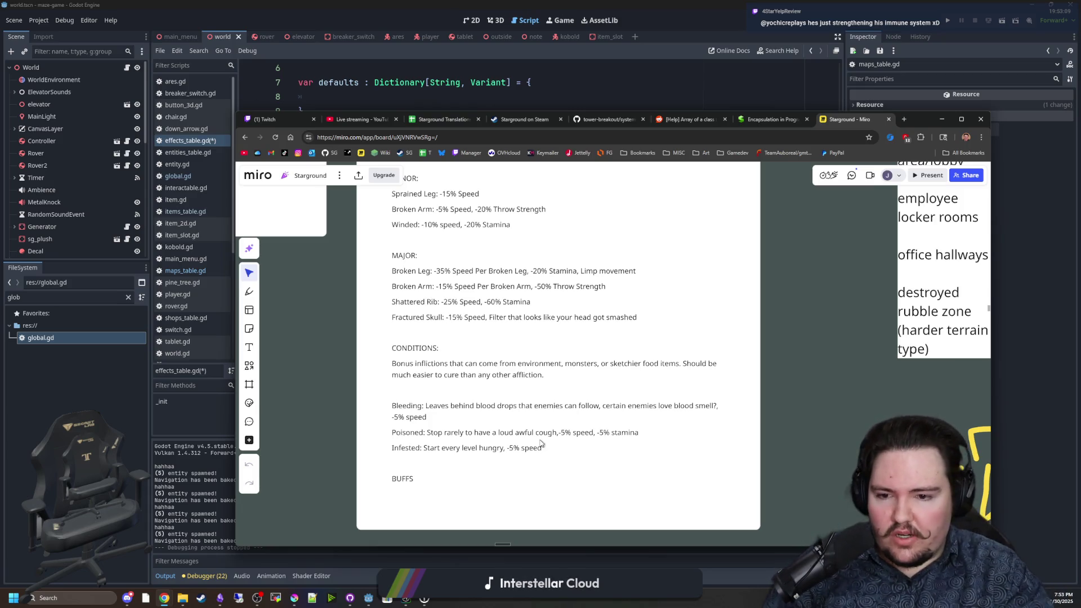
{"action": "left_click_drag", "start_coordinate": [444, 464], "coordinate": [447, 456]}
{"action": "double_click", "coordinate": [448, 456]}
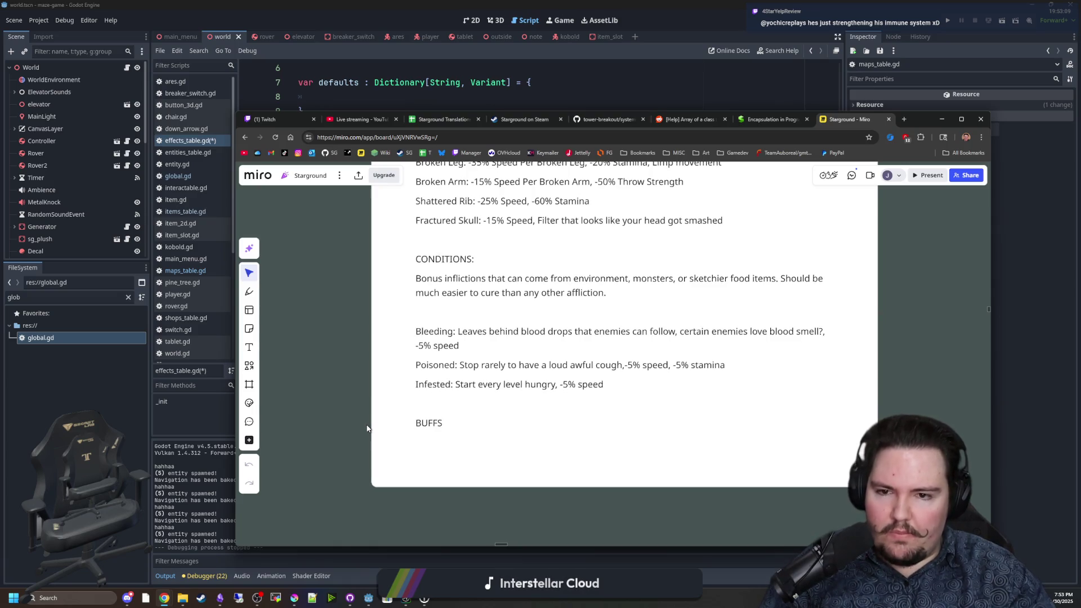
{"action": "key", "text": "Escape"}
{"action": "scroll", "coordinate": [542, 339], "scroll_direction": "up", "scroll_amount": 5}
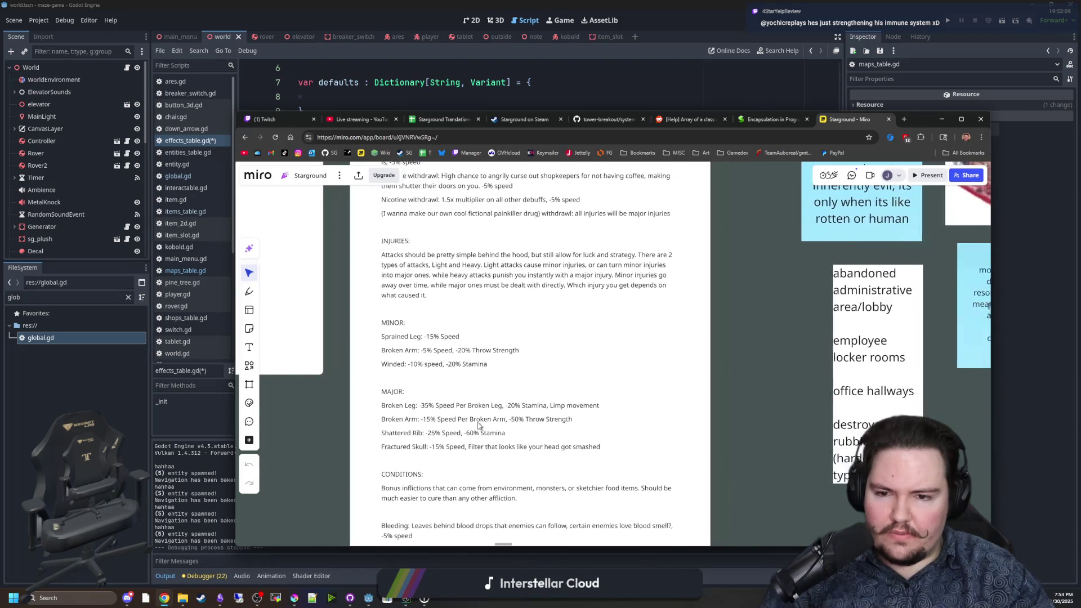
{"action": "scroll", "coordinate": [507, 362], "scroll_direction": "up", "scroll_amount": 5}
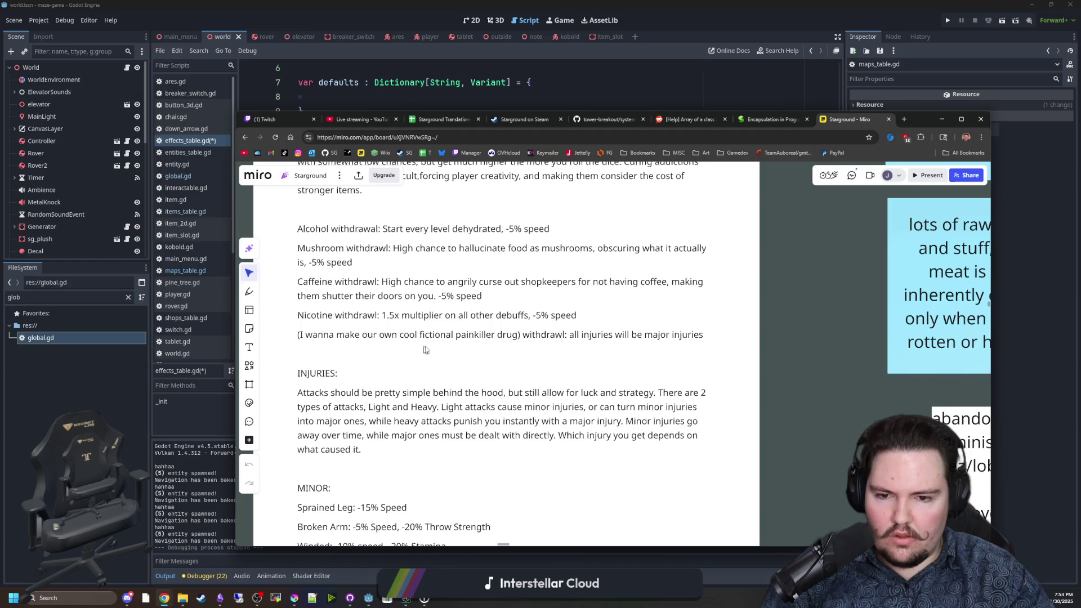
{"action": "scroll", "coordinate": [436, 394], "scroll_direction": "up", "scroll_amount": 5}
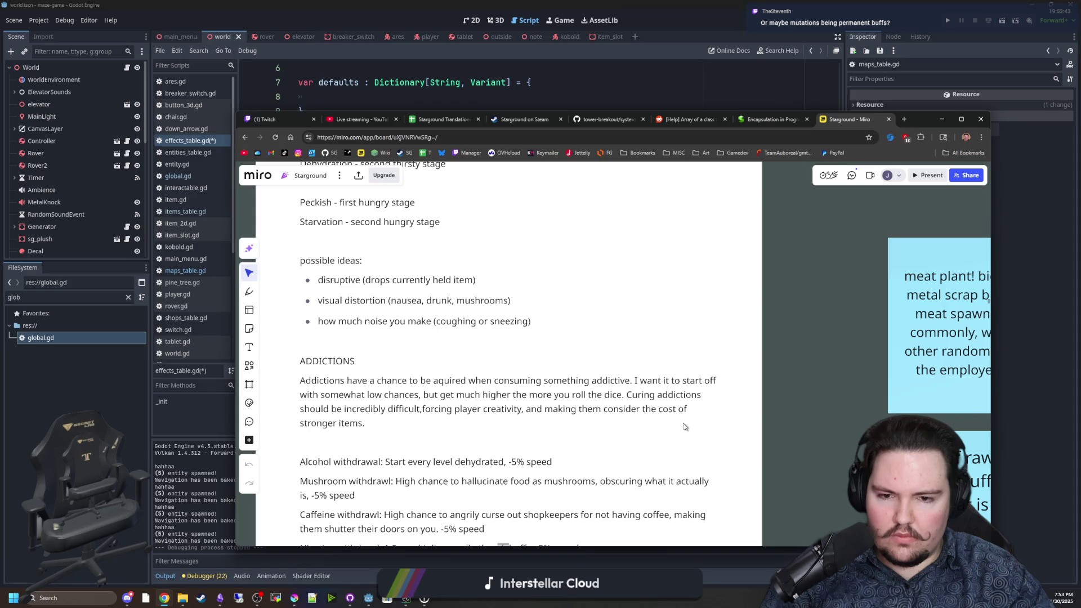
{"action": "scroll", "coordinate": [563, 399], "scroll_direction": "up", "scroll_amount": 2}
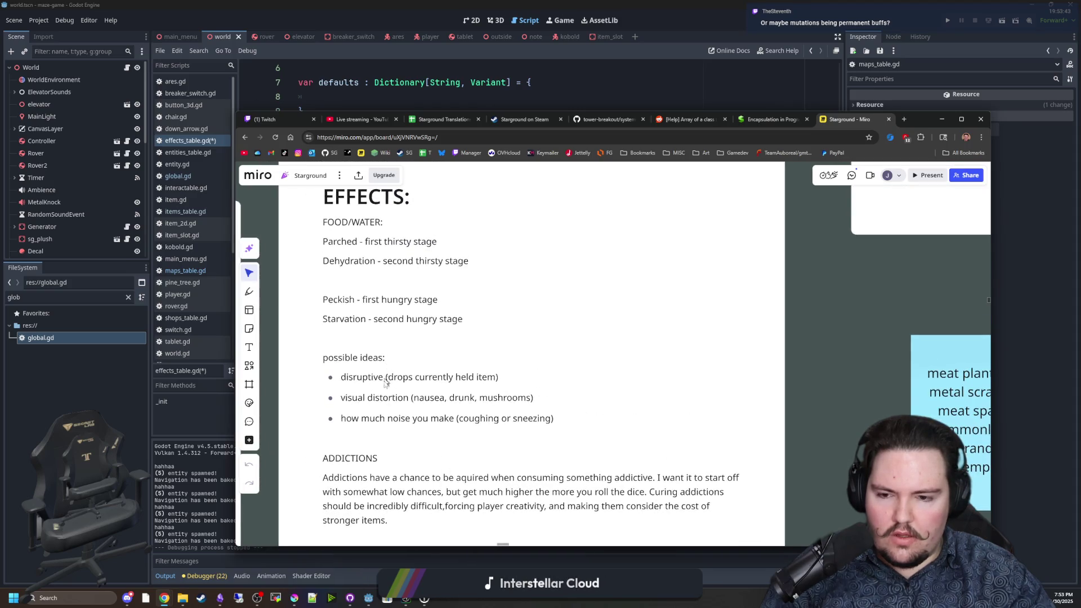
{"action": "left_click_drag", "start_coordinate": [341, 398], "coordinate": [533, 398]}
{"action": "left_click", "coordinate": [533, 398]}
{"action": "left_click_drag", "start_coordinate": [413, 398], "coordinate": [533, 398]}
{"action": "left_click", "coordinate": [533, 398]}
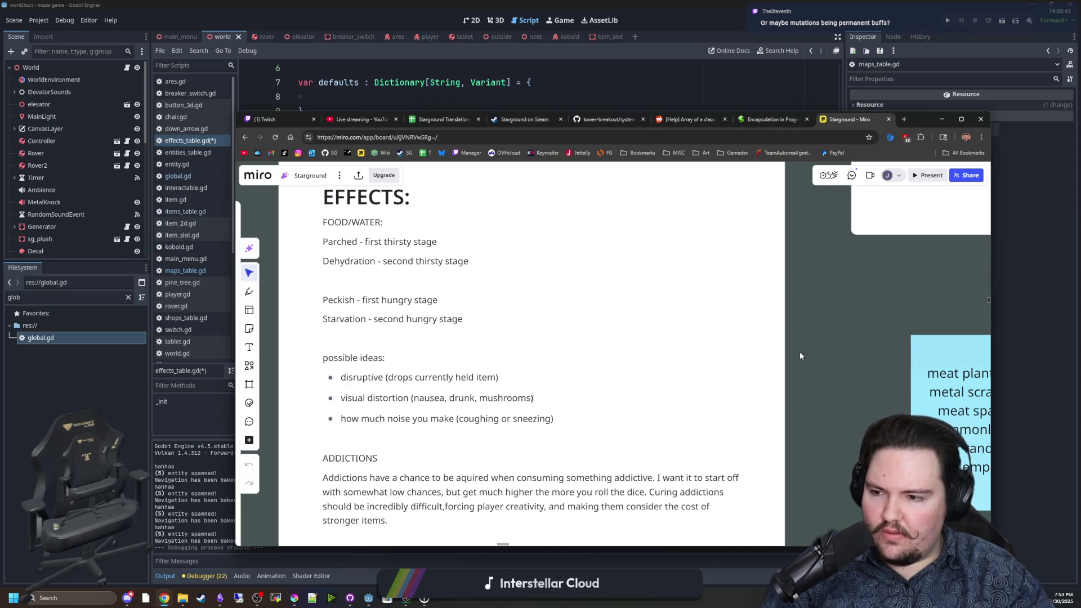
{"action": "scroll", "coordinate": [526, 400], "scroll_direction": "down", "scroll_amount": 5}
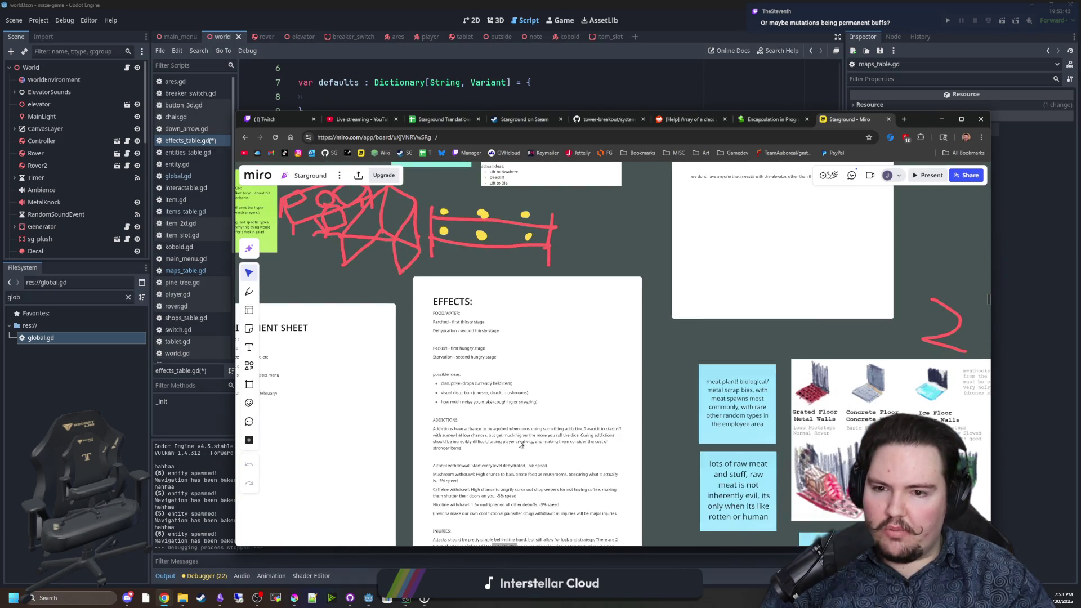
{"action": "scroll", "coordinate": [519, 473], "scroll_direction": "down", "scroll_amount": 10}
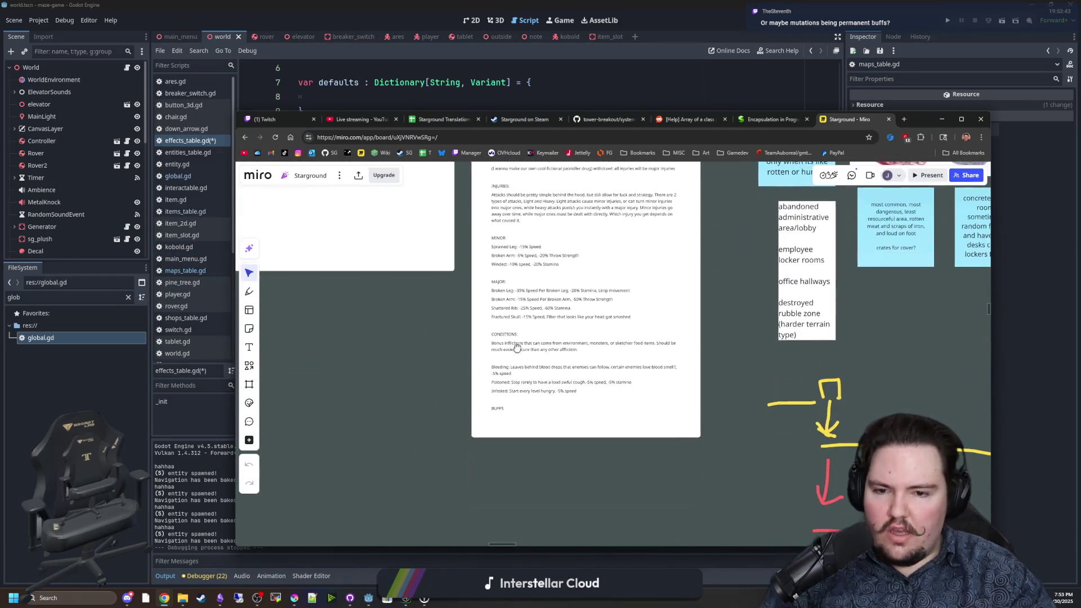
{"action": "scroll", "coordinate": [522, 373], "scroll_direction": "down", "scroll_amount": 2}
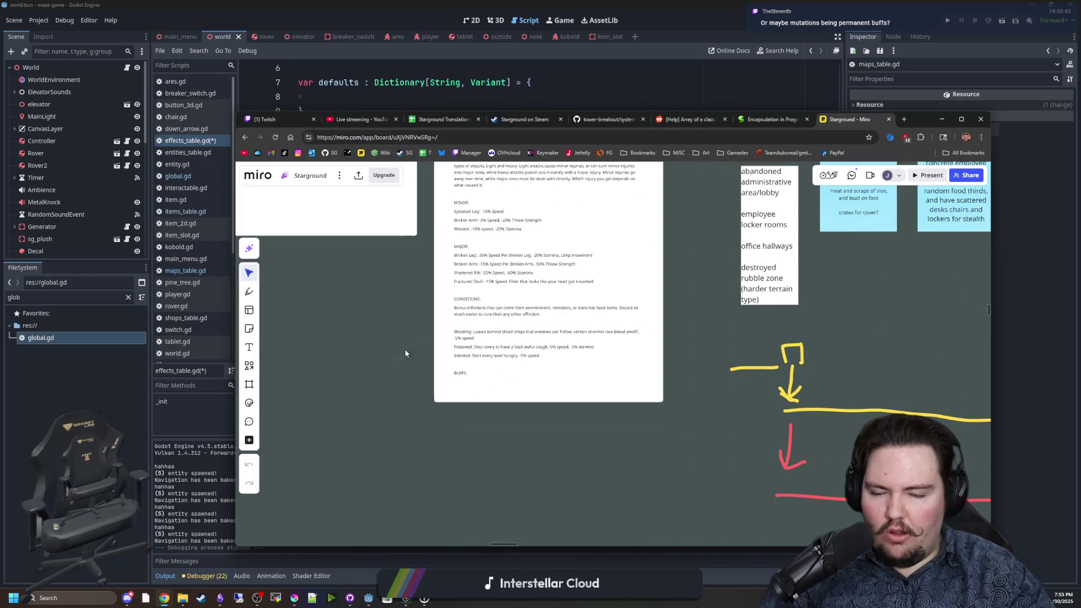
{"action": "scroll", "coordinate": [404, 349], "scroll_direction": "down", "scroll_amount": 5}
{"action": "scroll", "coordinate": [409, 412], "scroll_direction": "up", "scroll_amount": 3}
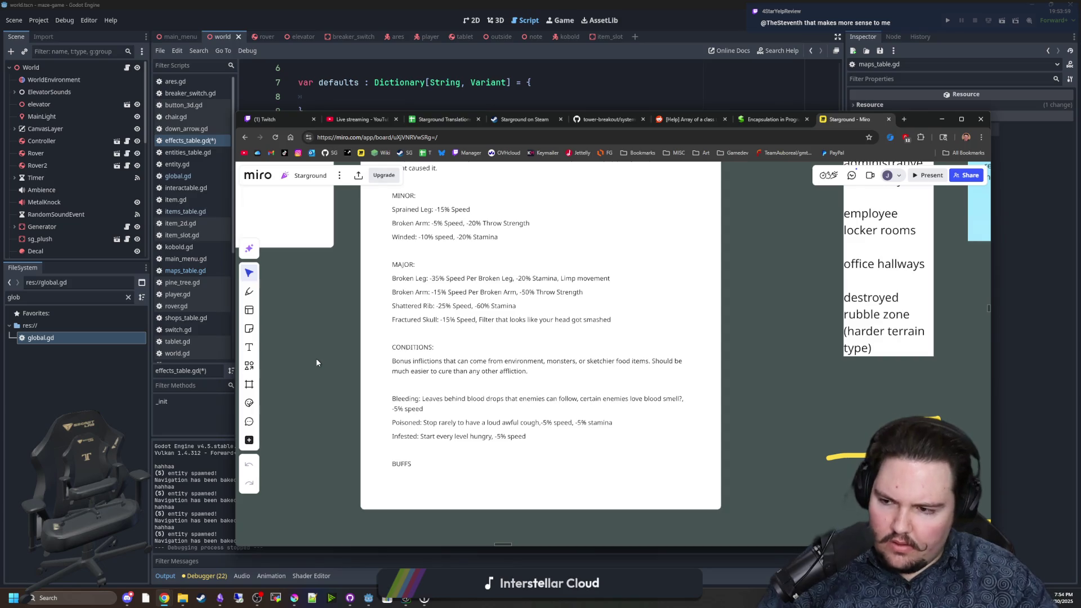
Scroll through the EFFECTS card's injury list, then minimize the browser to return to effects_table.gd.
{"action": "scroll", "coordinate": [316, 358], "scroll_direction": "up", "scroll_amount": 10}
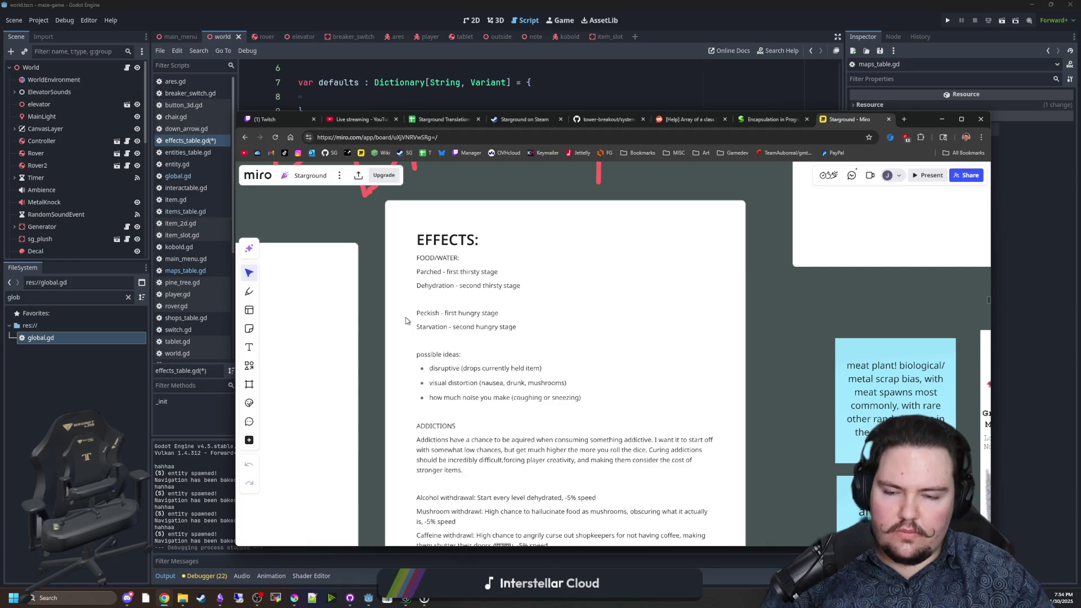
{"action": "scroll", "coordinate": [385, 391], "scroll_direction": "up", "scroll_amount": 1}
{"action": "scroll", "coordinate": [385, 391], "scroll_direction": "down", "scroll_amount": 10}
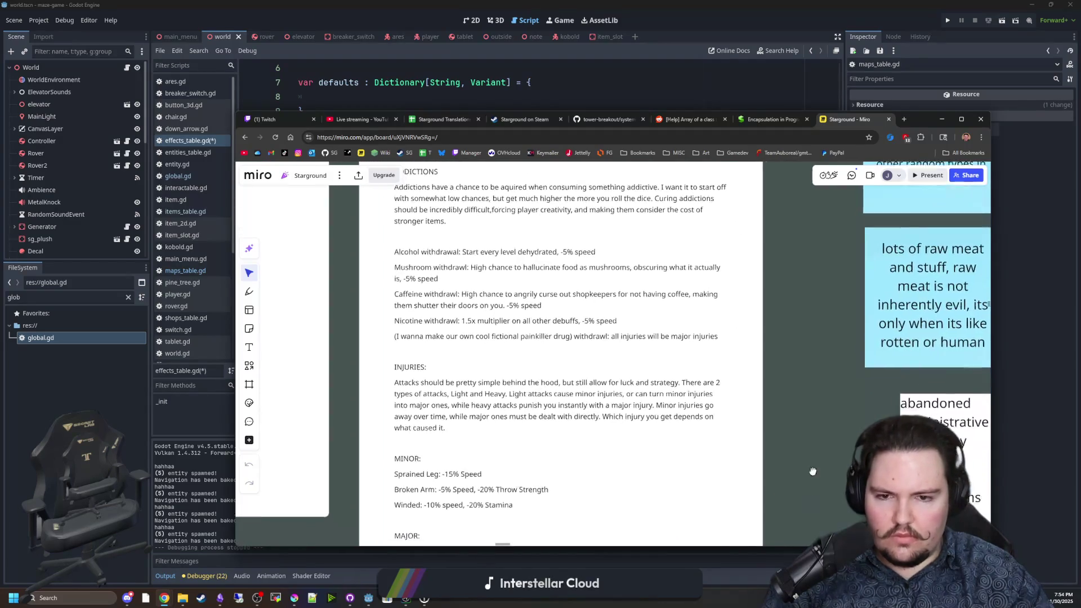
{"action": "scroll", "coordinate": [807, 451], "scroll_direction": "down", "scroll_amount": 5}
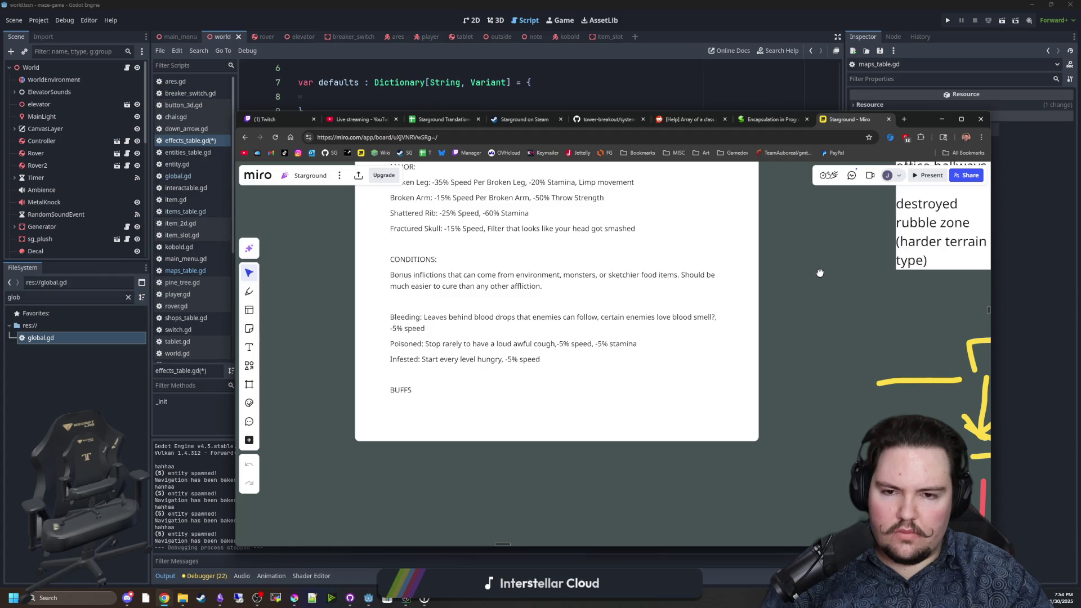
{"action": "scroll", "coordinate": [815, 378], "scroll_direction": "up", "scroll_amount": 2}
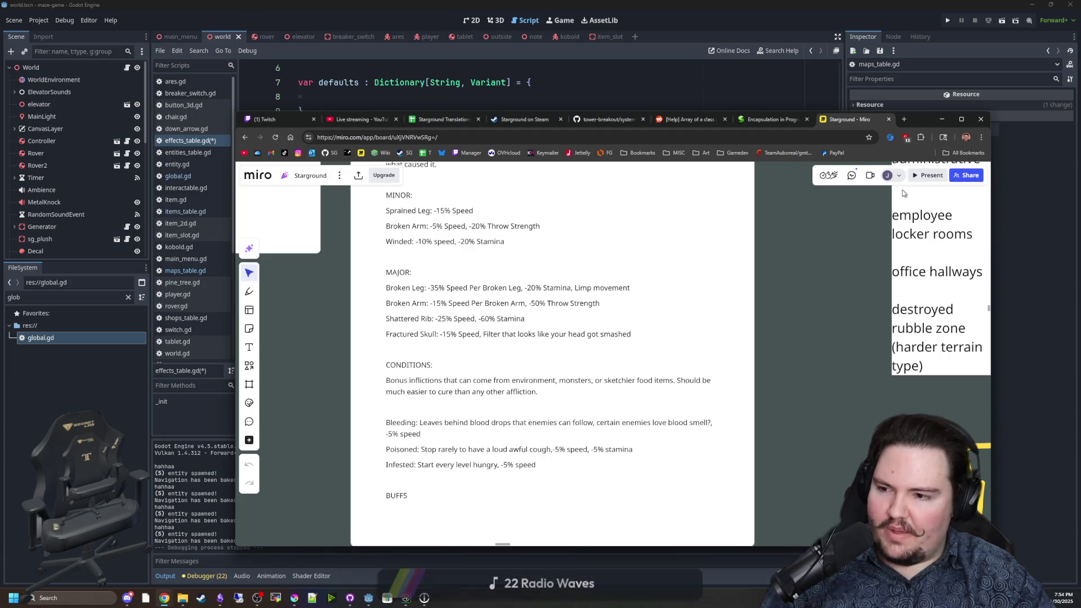
{"action": "left_click", "coordinate": [941, 119]}
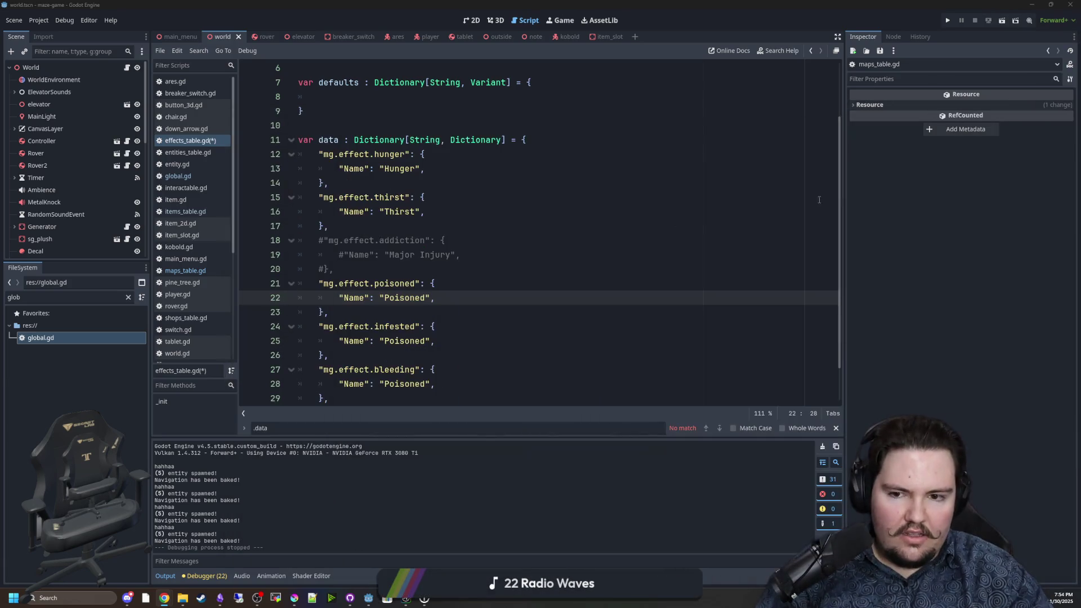
Wrap the commented addiction block in an injuries region with #region and #endregion markers.
{"action": "scroll", "coordinate": [819, 199], "scroll_direction": "down", "scroll_amount": 1}
{"action": "left_click", "coordinate": [375, 341]}
{"action": "left_click", "coordinate": [375, 353]}
{"action": "scroll", "coordinate": [375, 353], "scroll_direction": "up", "scroll_amount": 2}
{"action": "key", "text": "alt+Tab"}
{"action": "left_click", "coordinate": [421, 302]}
{"action": "key", "text": "Down"}
{"action": "key", "text": "Return"}
{"action": "key", "text": "Return"}
{"action": "left_click", "coordinate": [362, 288]}
{"action": "key", "text": "ctrl+shift+Return"}
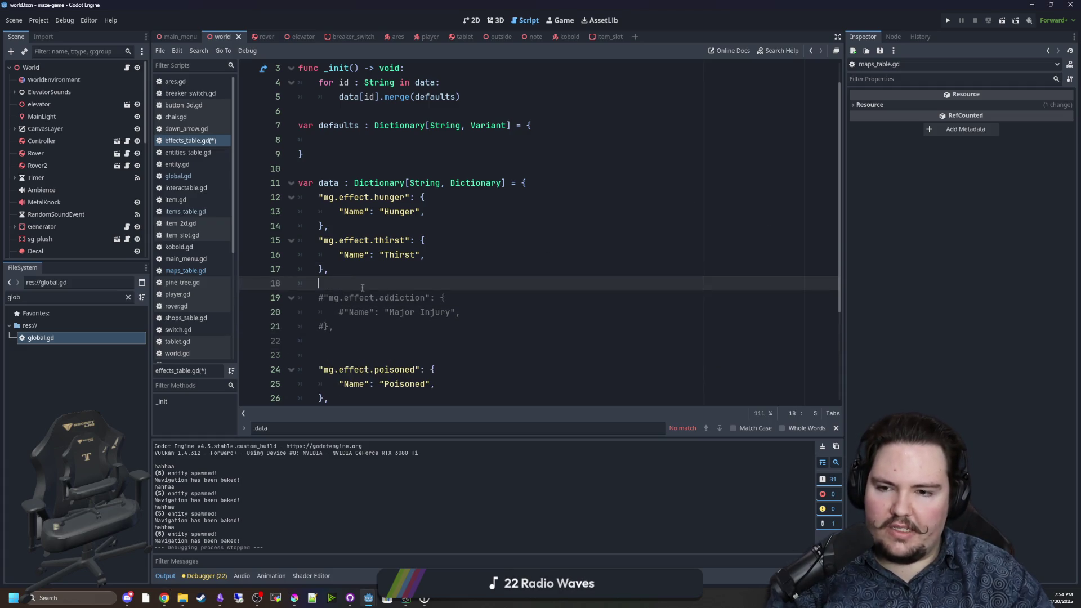
{"action": "type", "text": "requi"}
{"action": "key", "text": "BackSpace"}
{"action": "key", "text": "BackSpace"}
{"action": "key", "text": "BackSpace"}
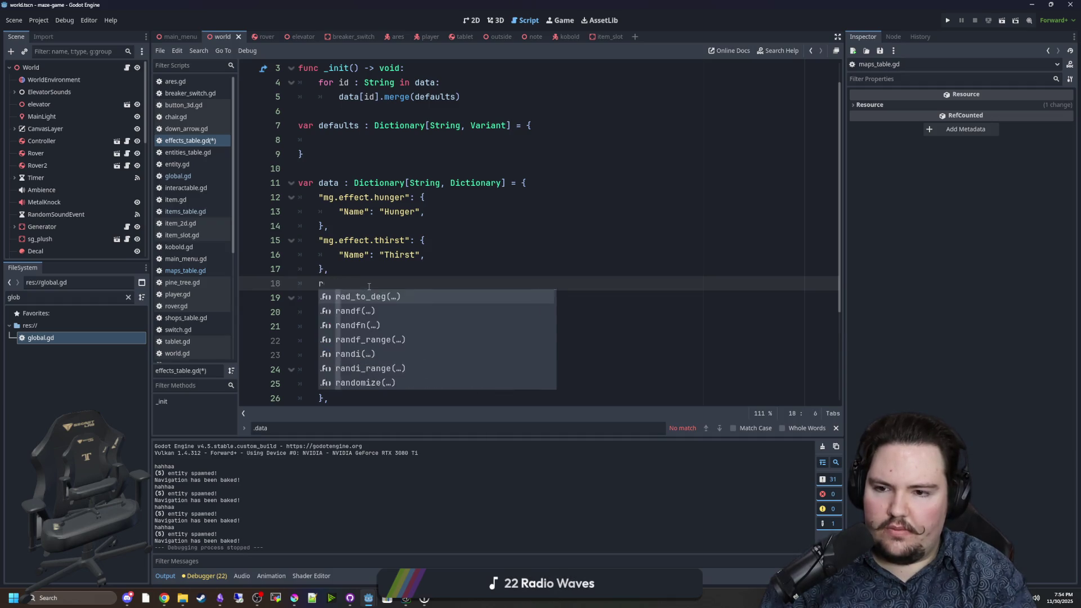
{"action": "type", "text": "#region injuries"}
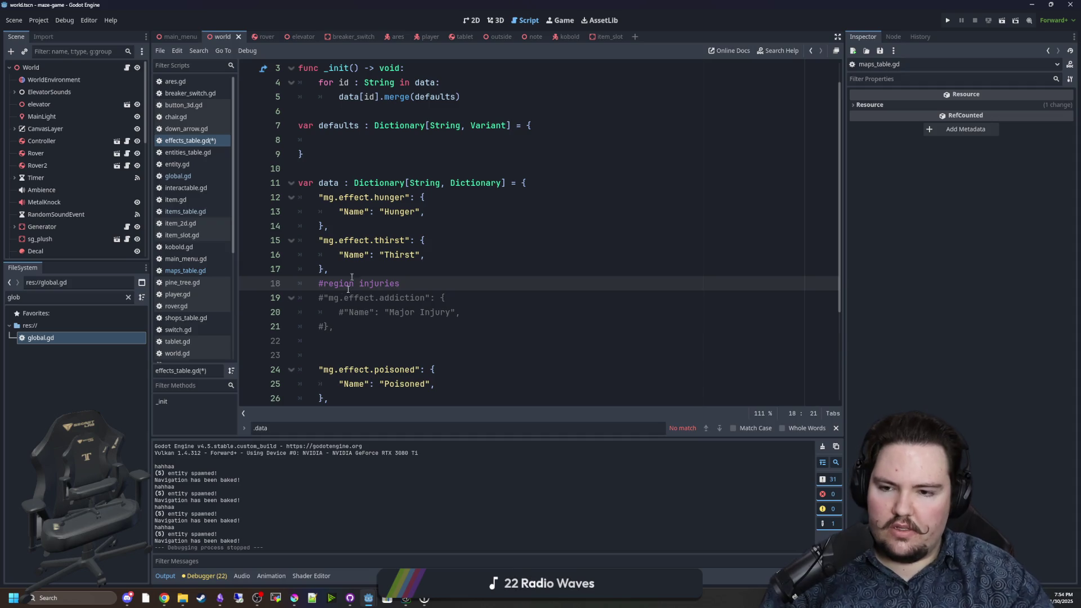
{"action": "left_click", "coordinate": [337, 342]}
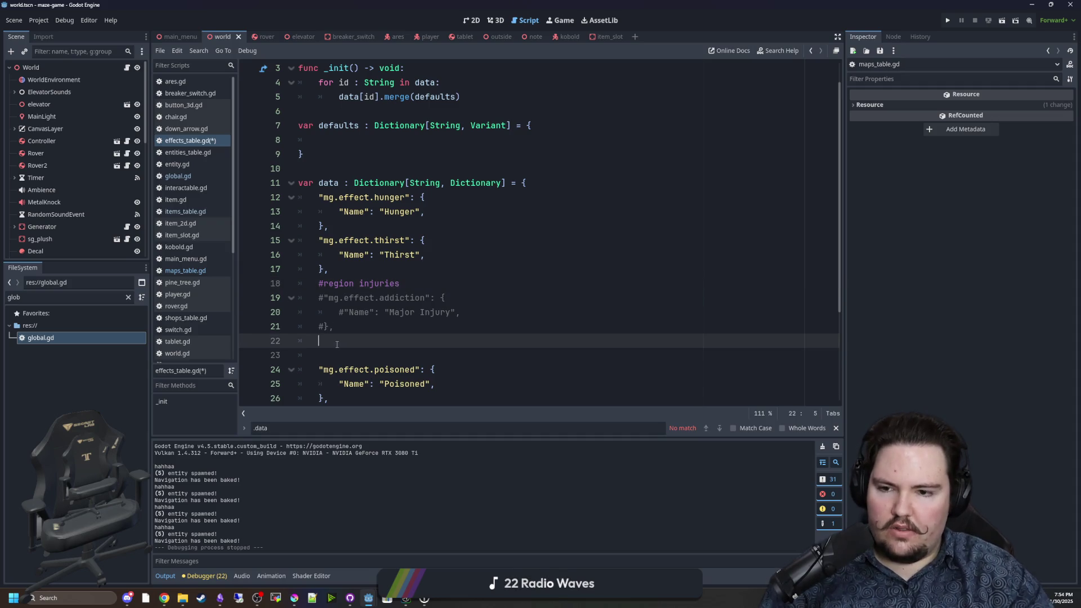
{"action": "type", "text": "ndreigon"}
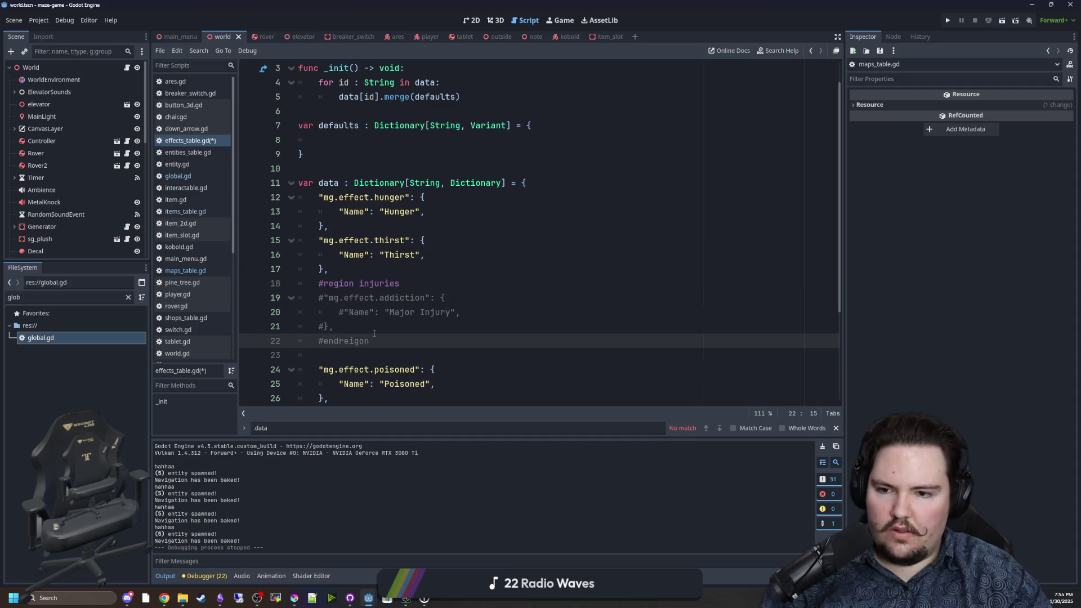
{"action": "key", "text": "BackSpace"}
{"action": "key", "text": "BackSpace"}
{"action": "key", "text": "BackSpace"}
{"action": "key", "text": "BackSpace"}
{"action": "type", "text": "gion"}
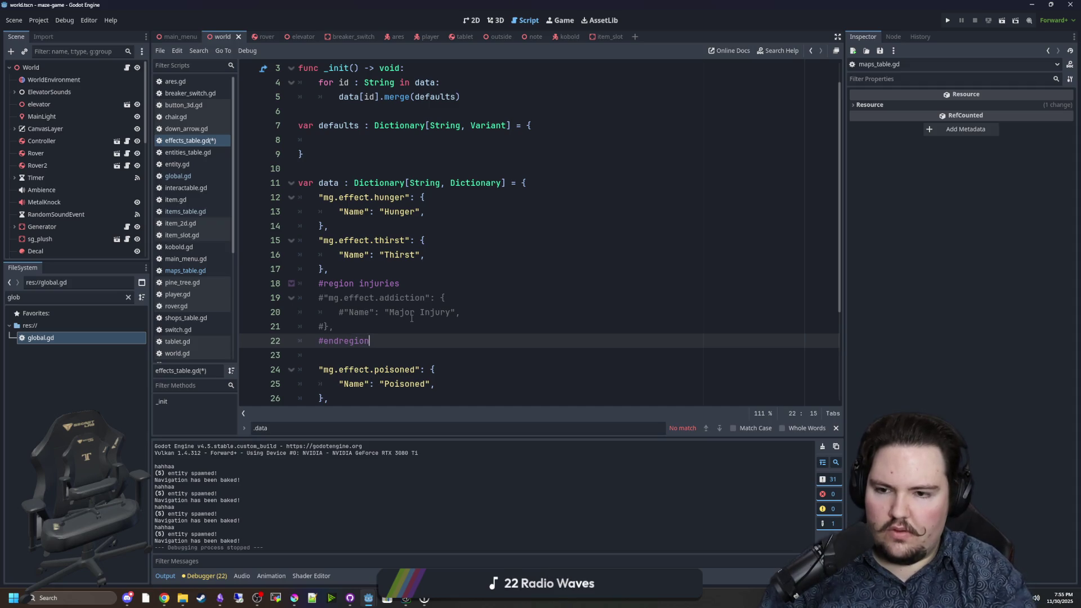
Replace the commented addiction entry with a thirst copy renamed broken_leg, named 'Broken Leg'.
{"action": "left_click_drag", "start_coordinate": [334, 326], "coordinate": [293, 297]}
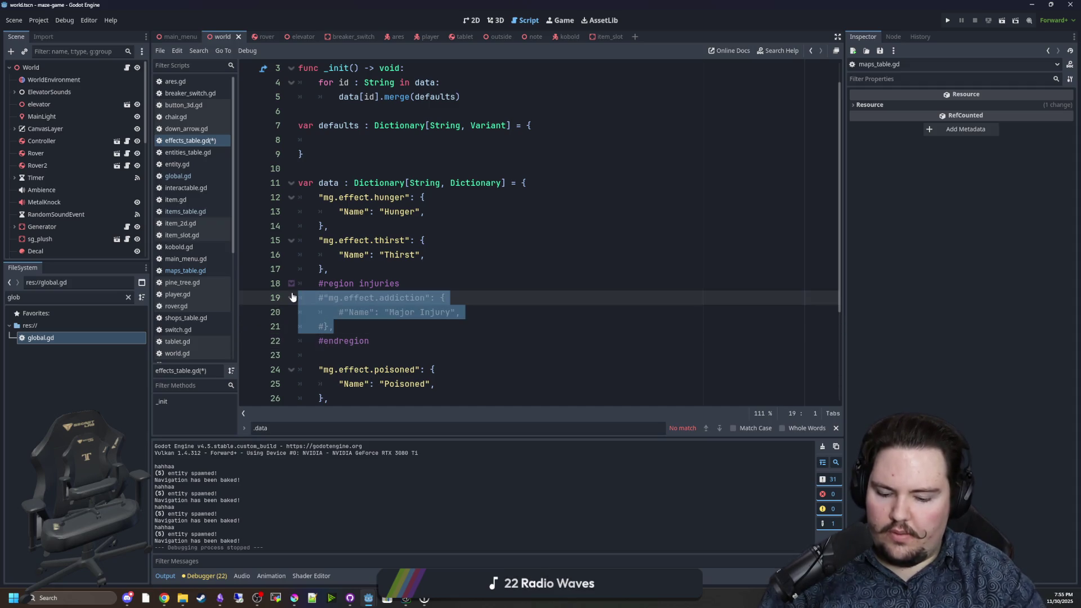
{"action": "key", "text": "alt+Up"}
{"action": "key", "text": "alt+Up"}
{"action": "key", "text": "alt+Up"}
{"action": "key", "text": "alt+Down"}
{"action": "key", "text": "alt+Down"}
{"action": "key", "text": "alt+Down"}
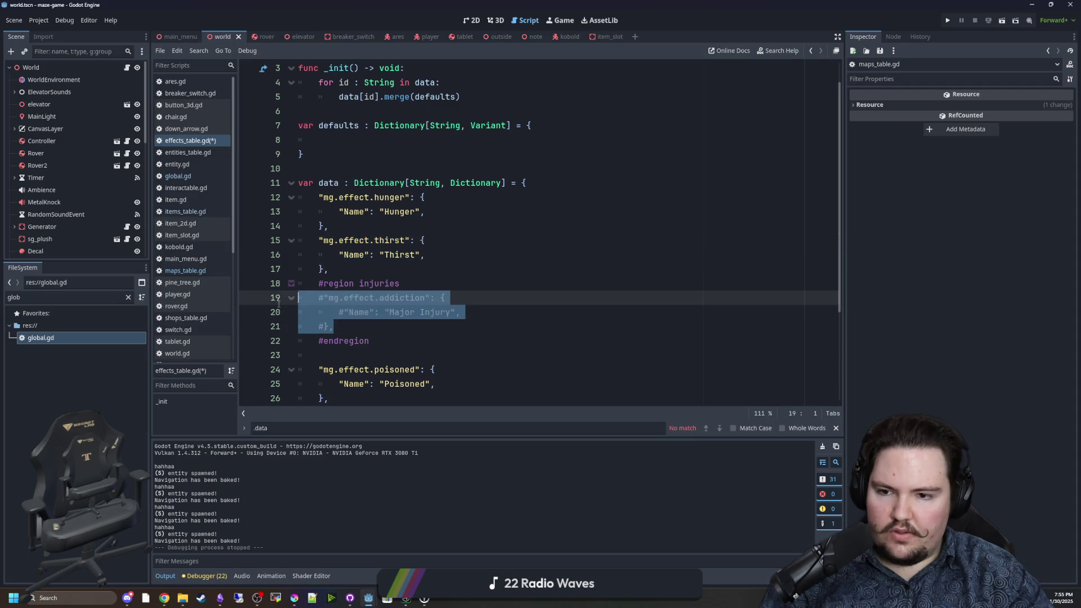
{"action": "type", "text": "\"mg.effect.thirst\": { \t\t\"Name\": \"Thirst\", \t},"}
{"action": "scroll", "coordinate": [279, 304], "scroll_direction": "down", "scroll_amount": 1}
{"action": "left_click_drag", "start_coordinate": [405, 269], "coordinate": [373, 269]}
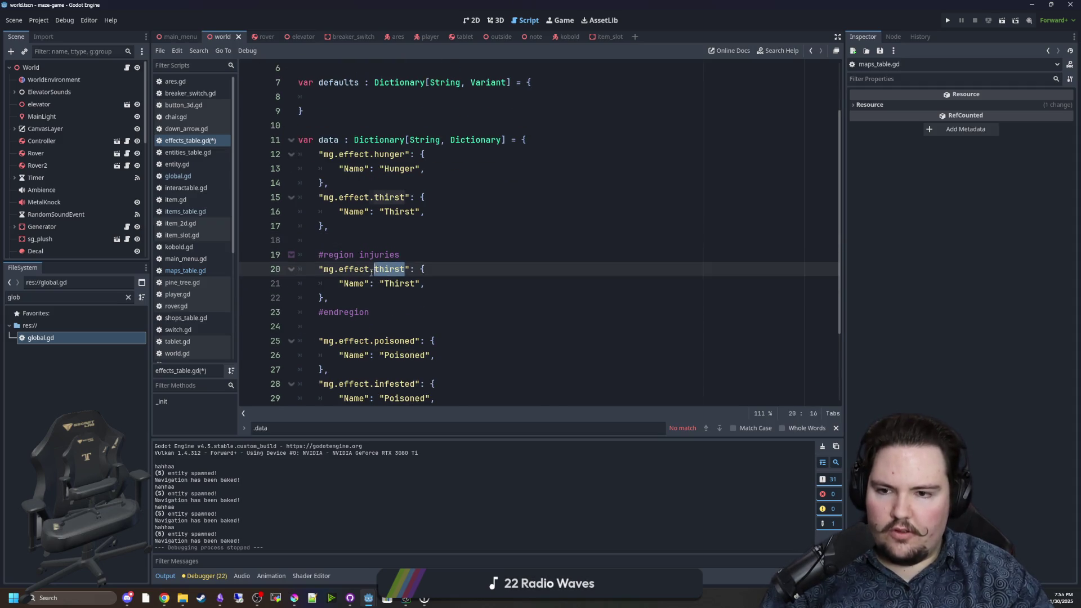
{"action": "type", "text": "broken_"}
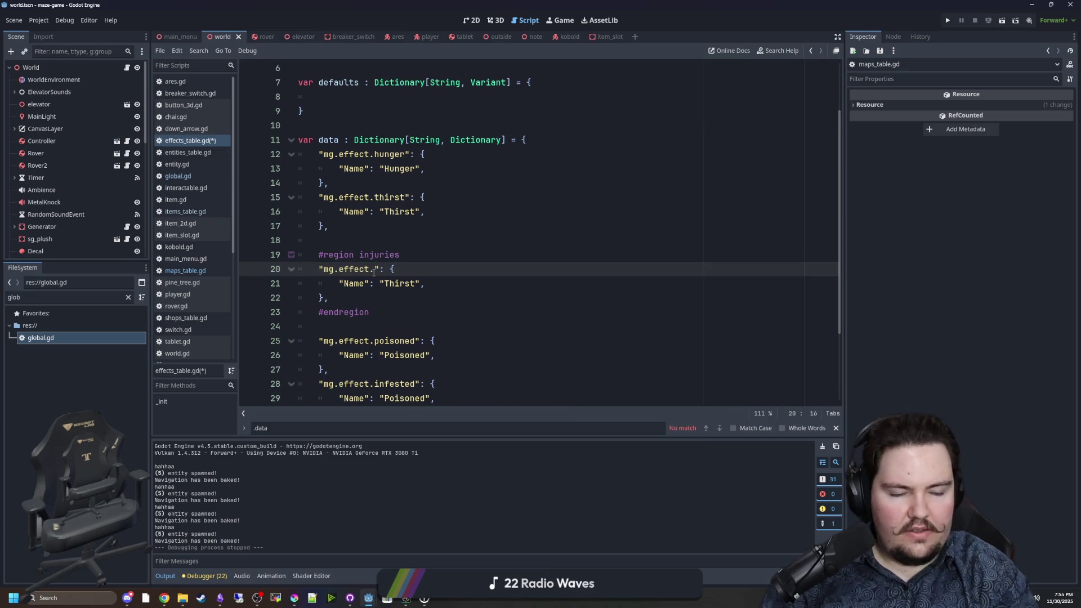
{"action": "type", "text": "lef"}
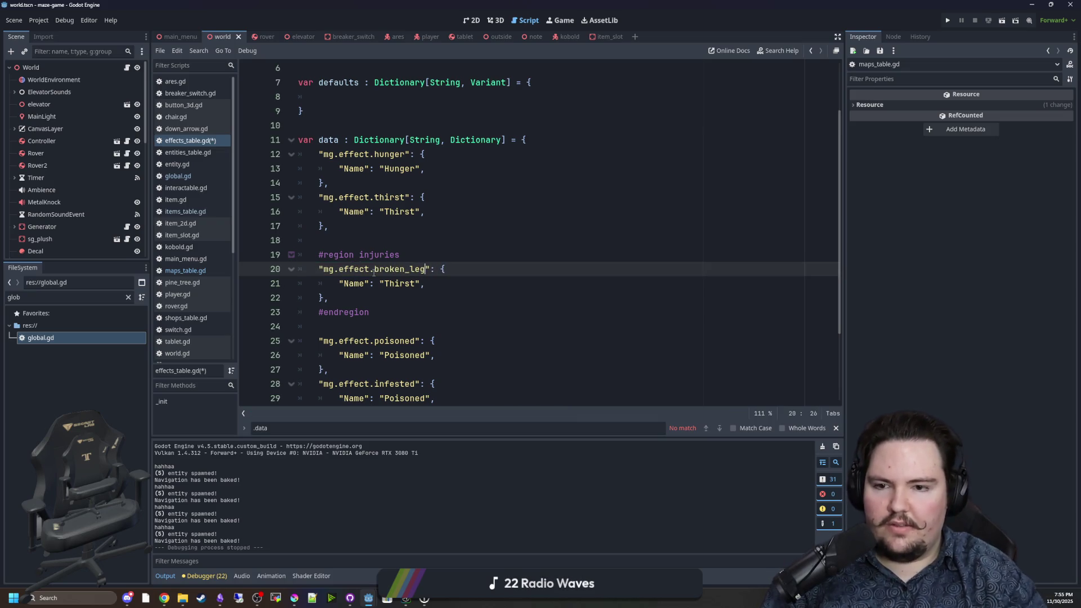
{"action": "mouse_move", "coordinate": [352, 297]}
{"action": "left_mouse_down"}
{"action": "mouse_move", "coordinate": [293, 256]}
{"action": "mouse_move", "coordinate": [260, 276]}
{"action": "left_mouse_up"}
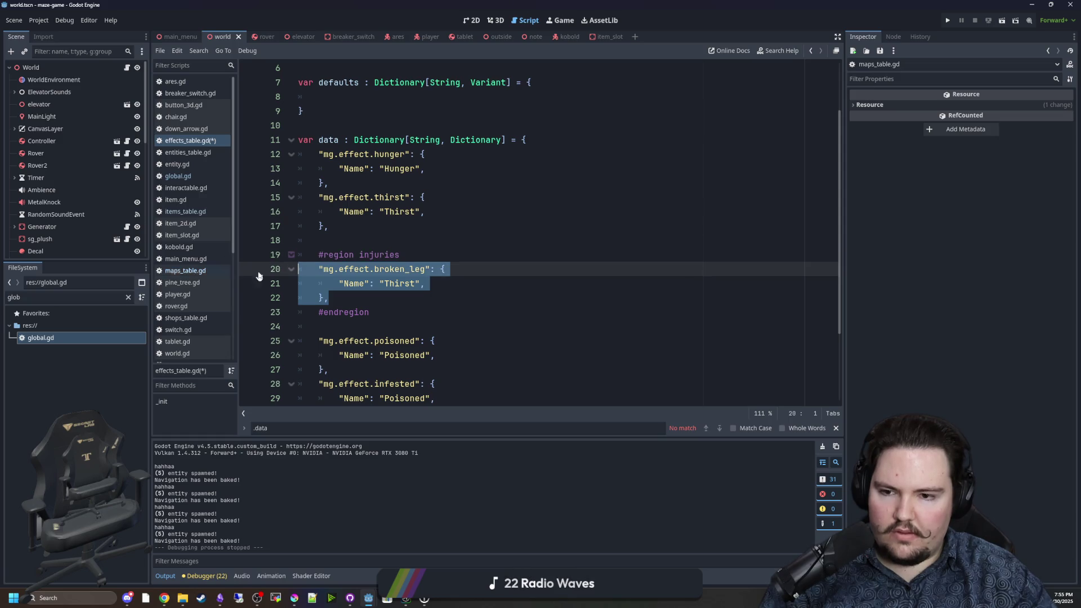
{"action": "left_click", "coordinate": [338, 297]}
{"action": "left_click", "coordinate": [404, 285]}
{"action": "double_click", "coordinate": [403, 285]}
{"action": "type", "text": "Broken Leg"}
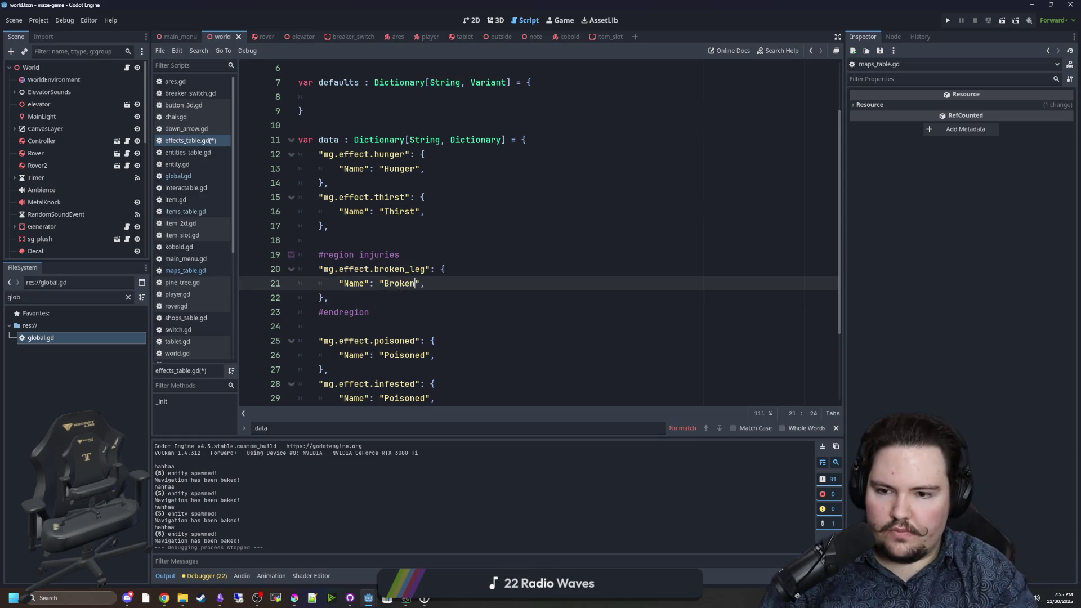
Rename the next two Poisoned display names to 'Infested' and 'Bleeding'.
{"action": "scroll", "coordinate": [403, 327], "scroll_direction": "down", "scroll_amount": 2}
{"action": "double_click", "coordinate": [407, 313]}
{"action": "type", "text": "Infested"}
{"action": "double_click", "coordinate": [405, 356]}
{"action": "type", "text": "Bleeding"}
{"action": "scroll", "coordinate": [389, 336], "scroll_direction": "up", "scroll_amount": 2}
{"action": "mouse_move", "coordinate": [329, 297]}
{"action": "left_mouse_down"}
{"action": "mouse_move", "coordinate": [298, 254]}
{"action": "mouse_move", "coordinate": [330, 298]}
{"action": "mouse_move", "coordinate": [335, 269]}
{"action": "mouse_move", "coordinate": [331, 298]}
{"action": "left_mouse_up"}
Paste three copies of the broken_leg entry below it and remove their extra indentation.
{"action": "key", "text": "Return"}
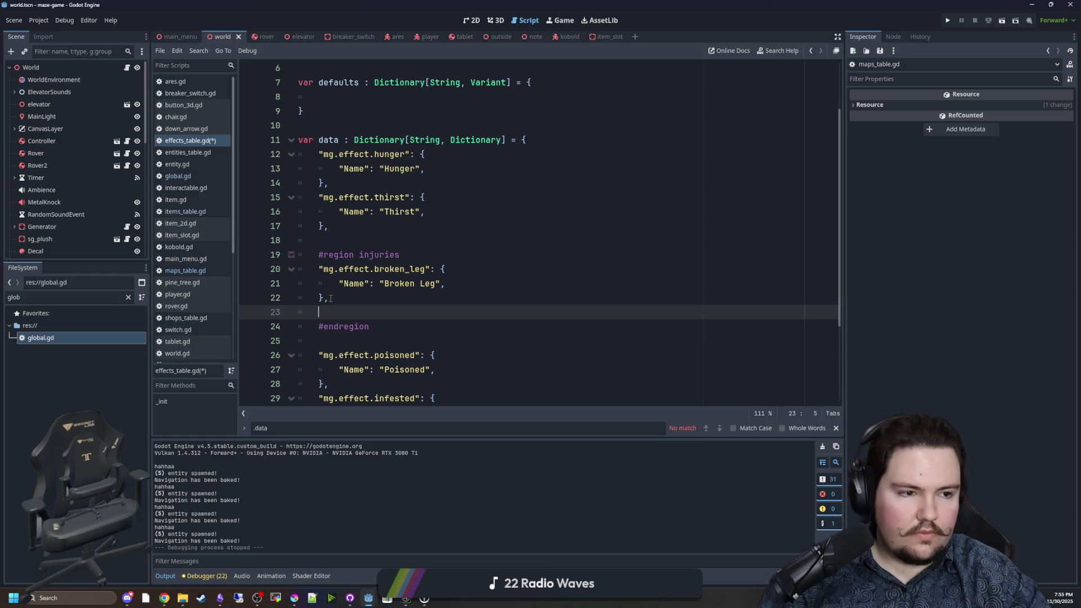
{"action": "key", "text": "ctrl+v"}
{"action": "key", "text": "ctrl+v"}
{"action": "key", "text": "ctrl+v"}
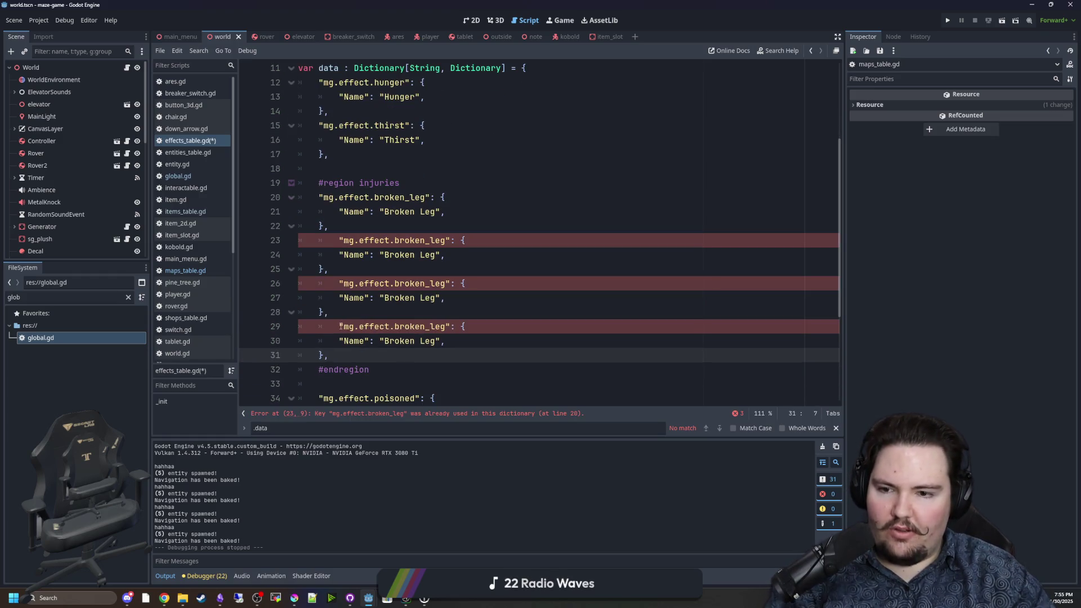
{"action": "key", "text": "Up"}
{"action": "key", "text": "Up"}
{"action": "key", "text": "shift+Tab"}
{"action": "key", "text": "Up"}
{"action": "key", "text": "Up"}
{"action": "key", "text": "Up"}
{"action": "key", "text": "shift+Tab"}
{"action": "key", "text": "Up"}
{"action": "key", "text": "Up"}
{"action": "key", "text": "Up"}
{"action": "key", "text": "shift+Tab"}
Turn the last copy into fractured_skull, named 'Fractured Skull'.
{"action": "double_click", "coordinate": [402, 326]}
{"action": "type", "text": "fracture"}
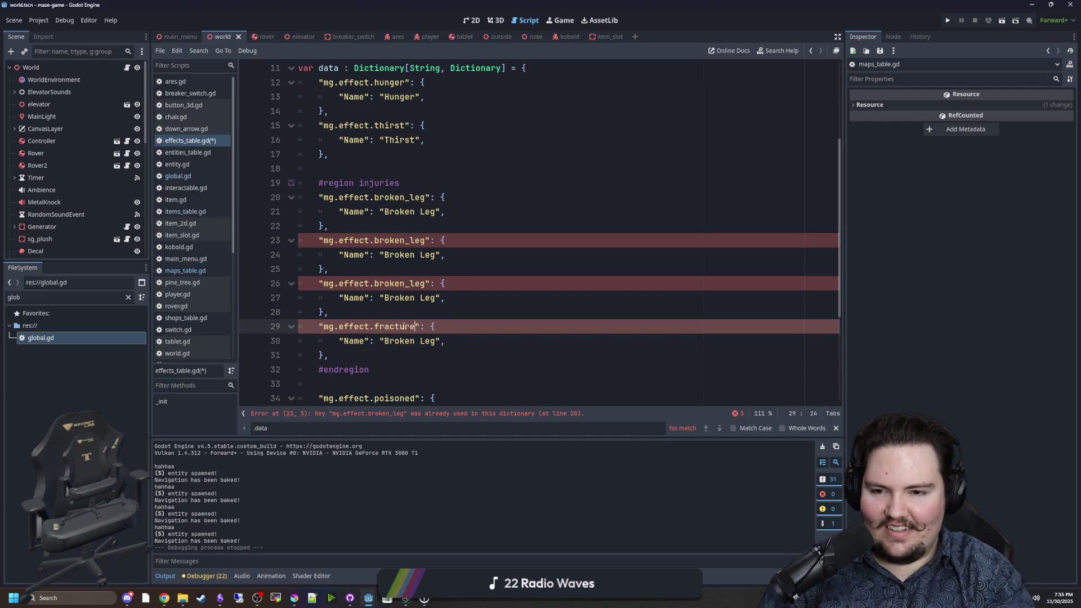
{"action": "type", "text": "d_skull"}
{"action": "double_click", "coordinate": [404, 326]}
{"action": "key", "text": "ctrl+c"}
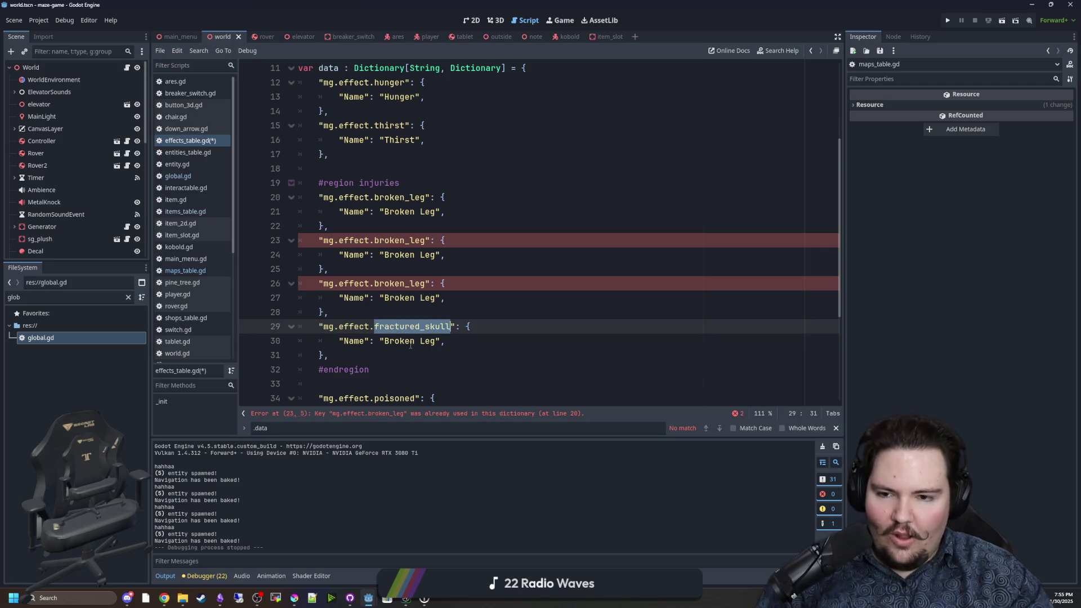
{"action": "double_click", "coordinate": [408, 341]}
{"action": "key", "text": "ctrl+v"}
{"action": "left_click_drag", "start_coordinate": [488, 342], "coordinate": [385, 342]}
{"action": "type", "text": "Fractured Skul"}
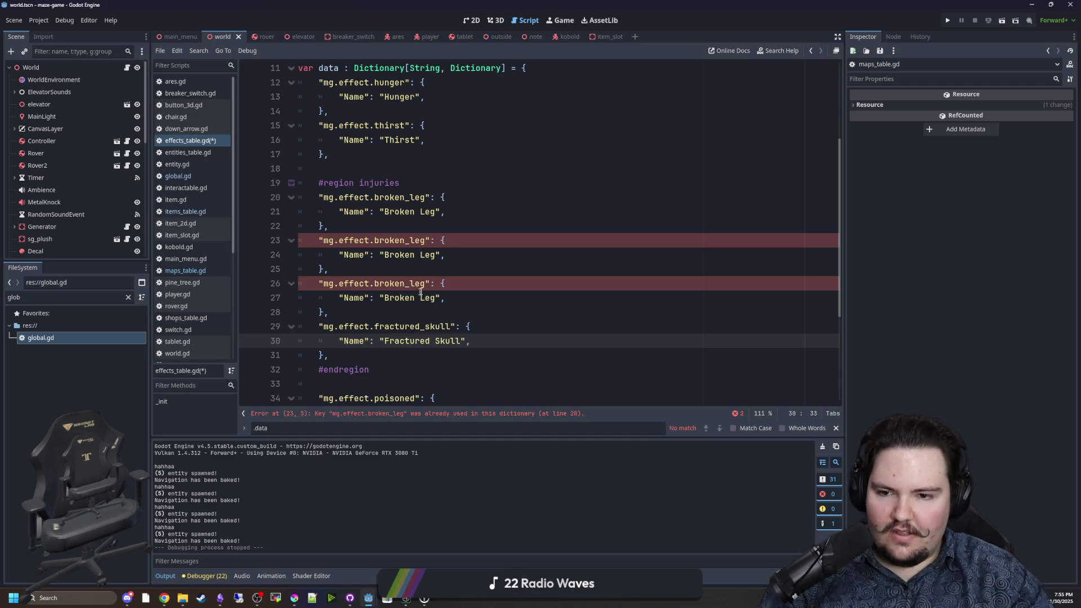
Turn the middle copy into shattered_rib, named 'Shattered Rib'.
{"action": "left_click_drag", "start_coordinate": [426, 284], "coordinate": [373, 284]}
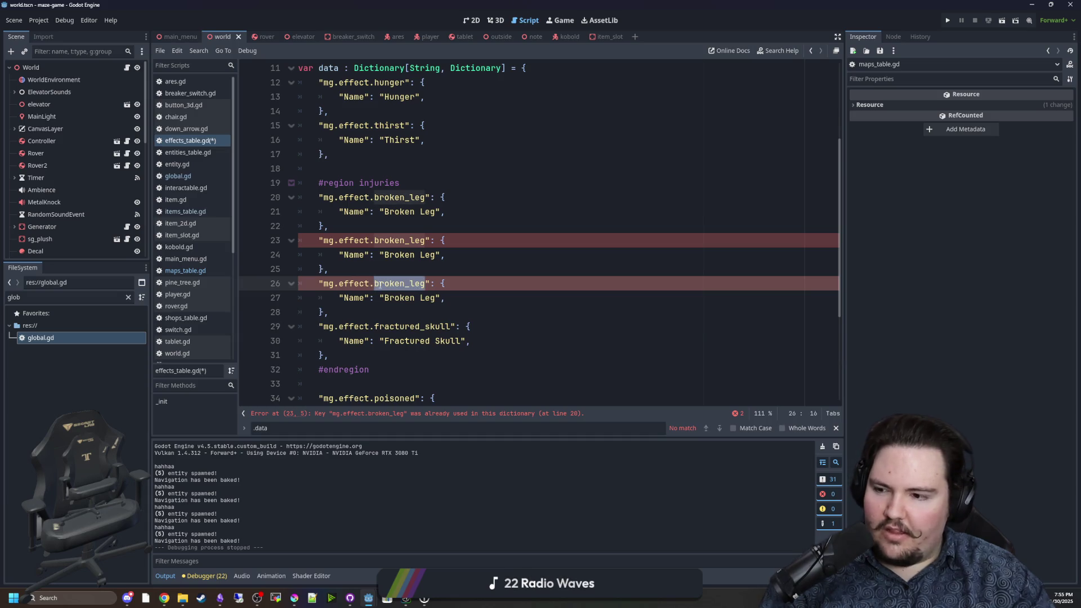
{"action": "key", "text": "BackSpace"}
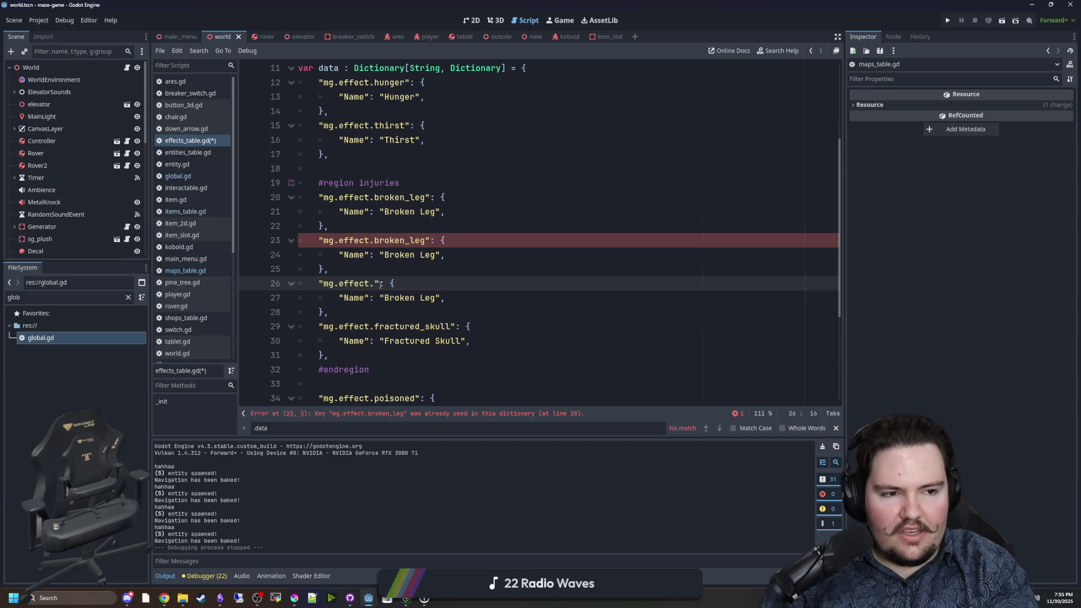
{"action": "type", "text": "shattered"}
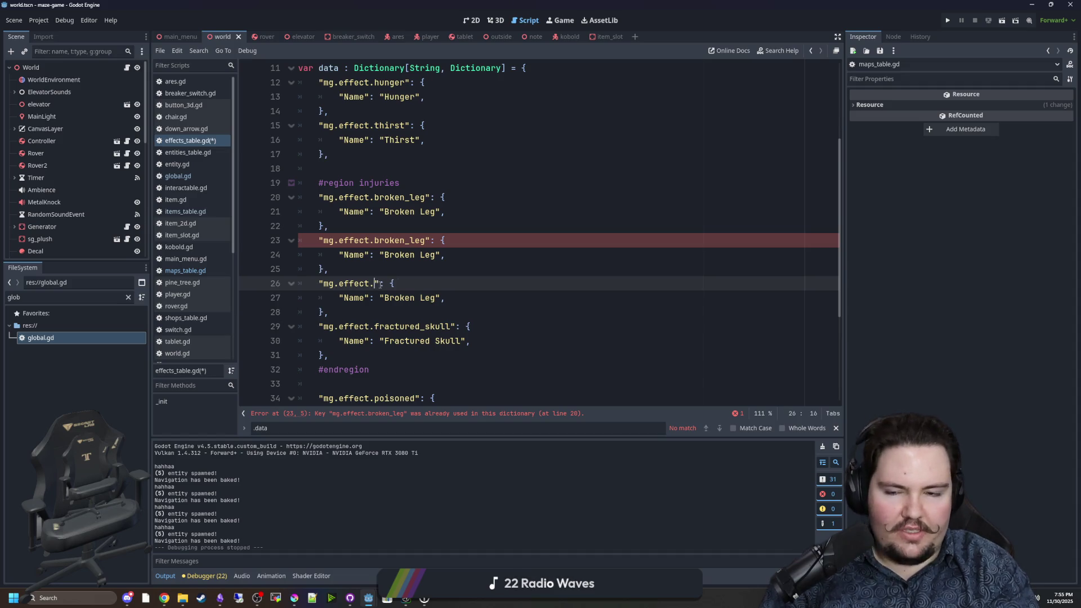
{"action": "type", "text": "_rib"}
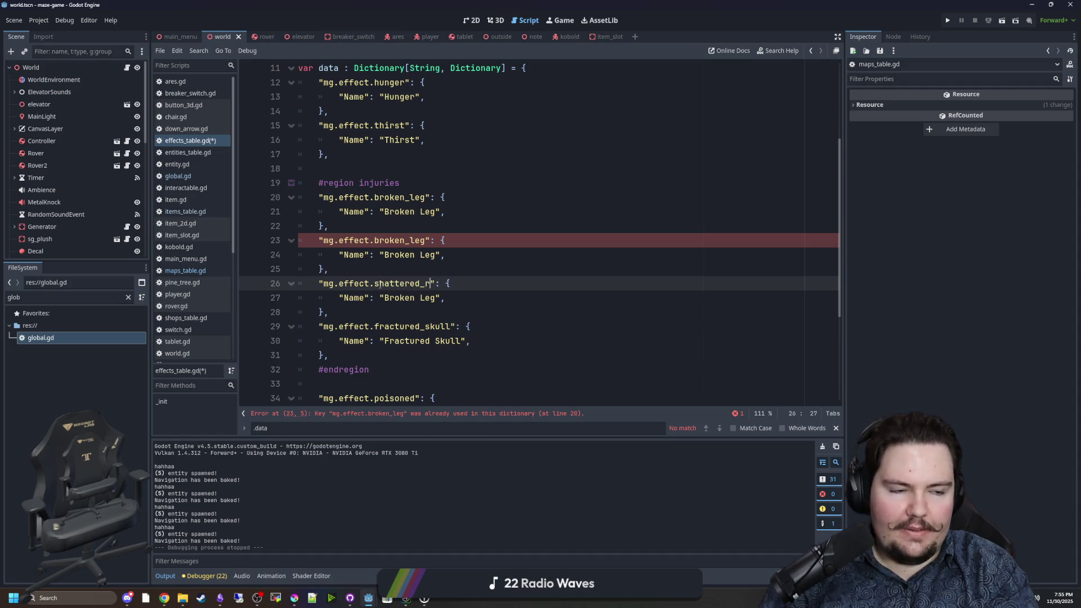
{"action": "double_click", "coordinate": [418, 303]}
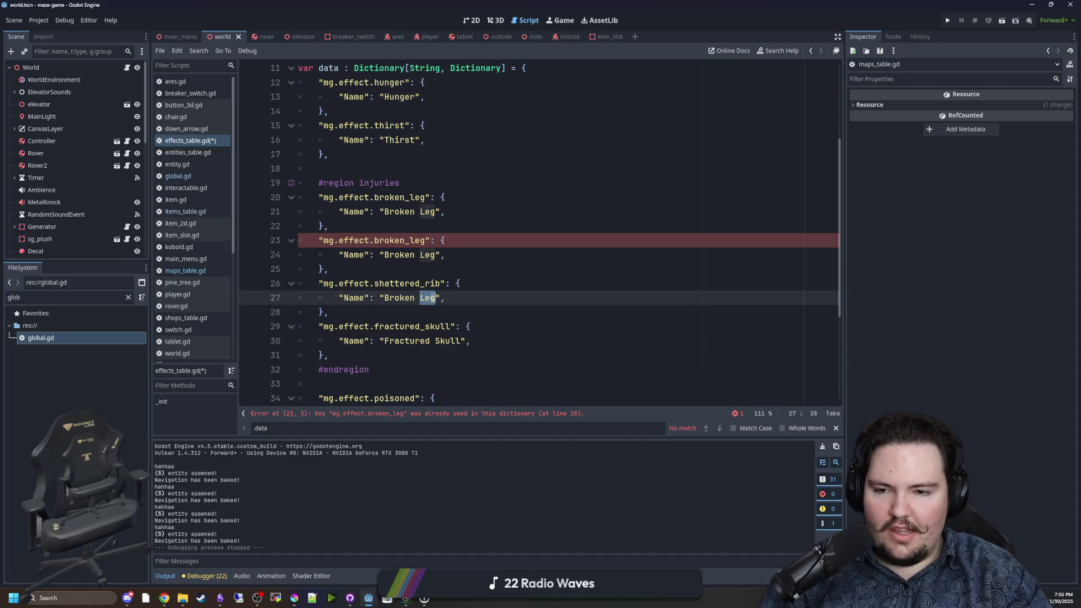
{"action": "key", "text": "BackSpace"}
{"action": "key", "text": "BackSpace"}
{"action": "key", "text": "BackSpace"}
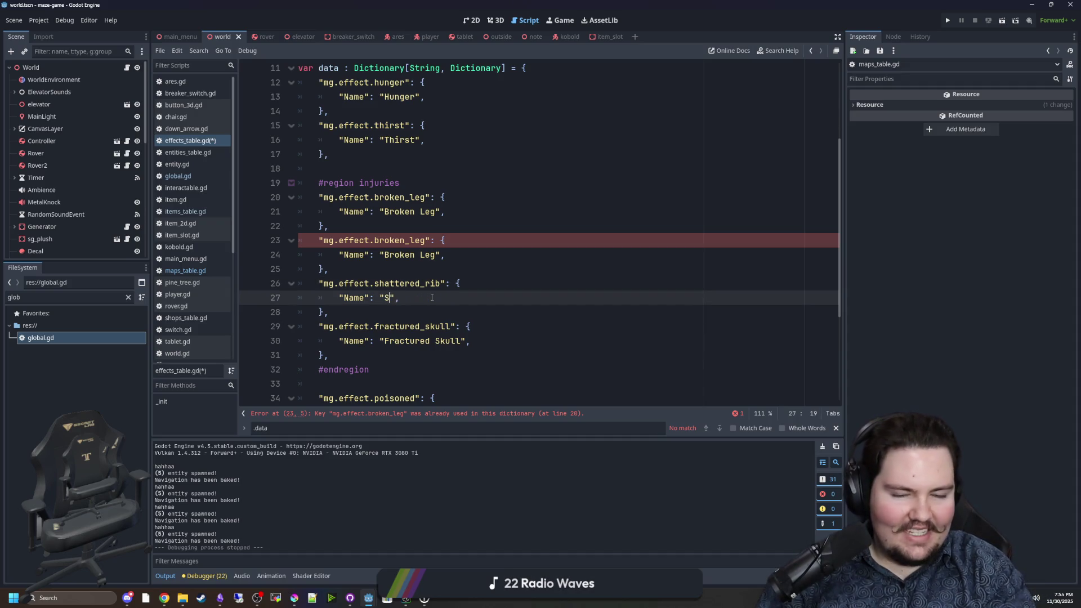
{"action": "type", "text": "rIB"}
{"action": "type", "text": "b"}
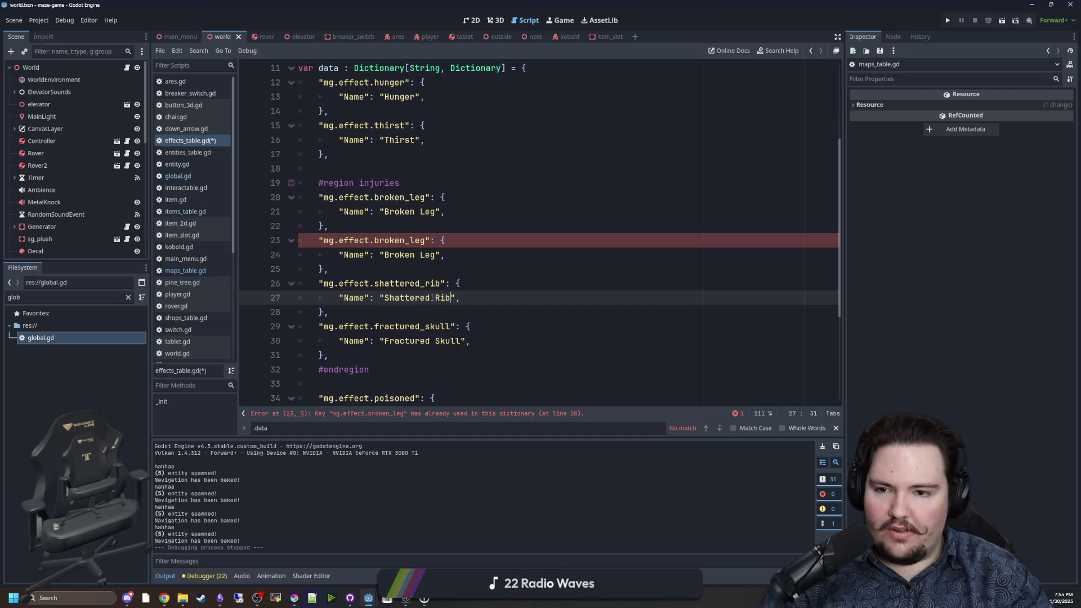
Turn the first copy into broken_arm, named 'Broken Arm'.
{"action": "double_click", "coordinate": [422, 255]}
{"action": "key", "text": "BackSpace"}
{"action": "key", "text": "BackSpace"}
{"action": "key", "text": "BackSpace"}
{"action": "key", "text": "BackSpace"}
{"action": "key", "text": "BackSpace"}
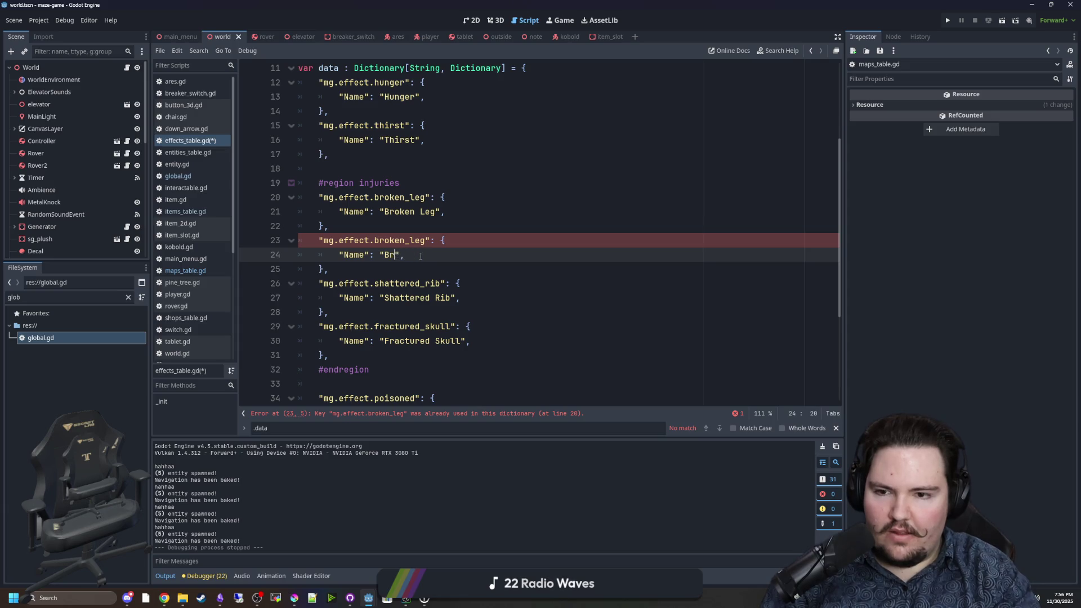
{"action": "type", "text": "Broken "}
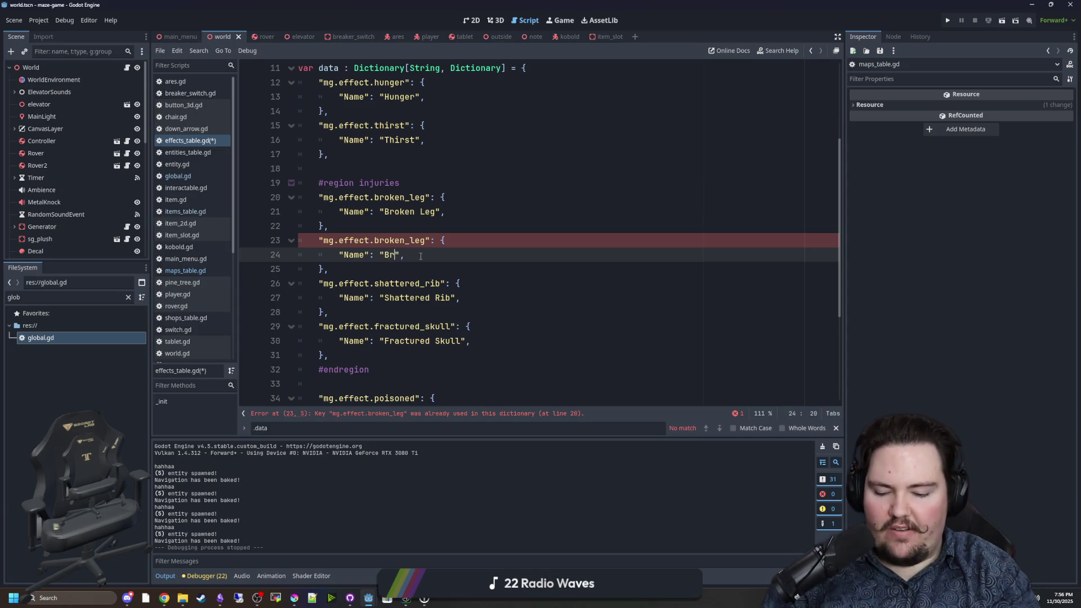
{"action": "type", "text": "Arm"}
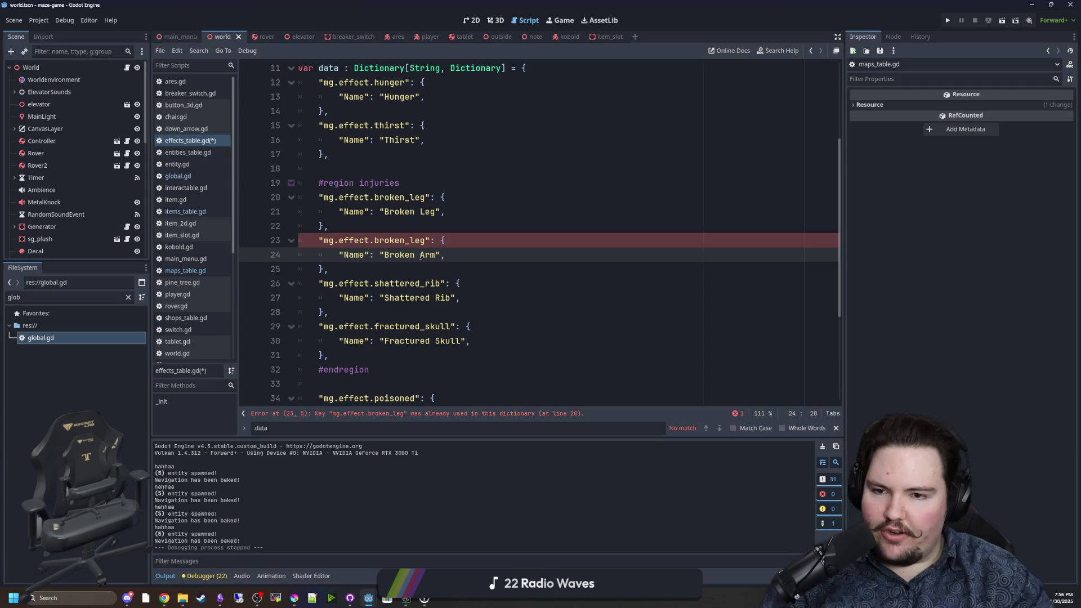
{"action": "double_click", "coordinate": [415, 239]}
{"action": "type", "text": "broken_arm"}
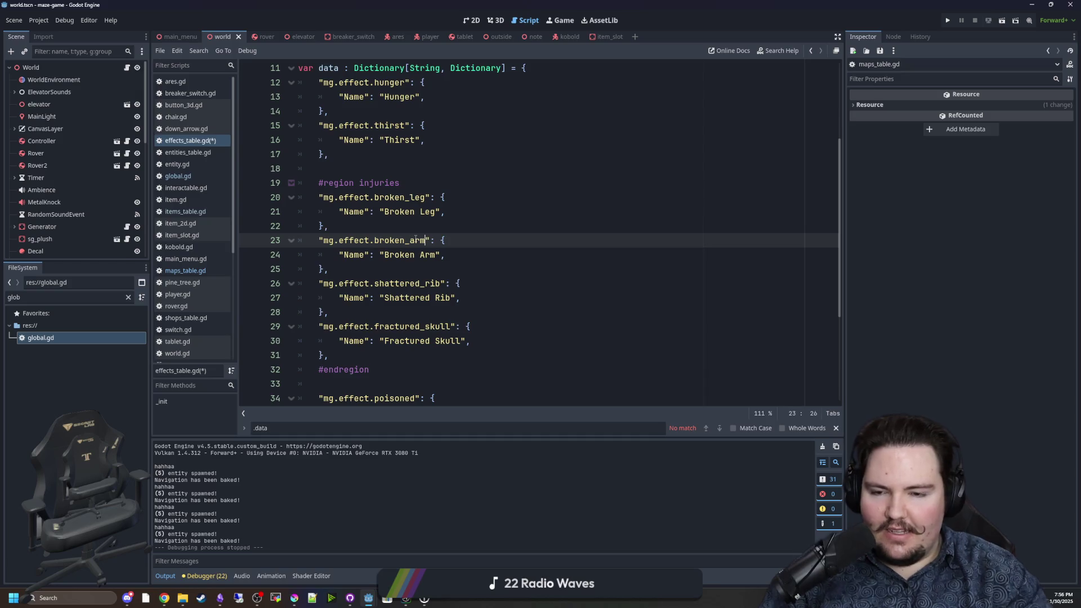
{"action": "left_click", "coordinate": [447, 231]}
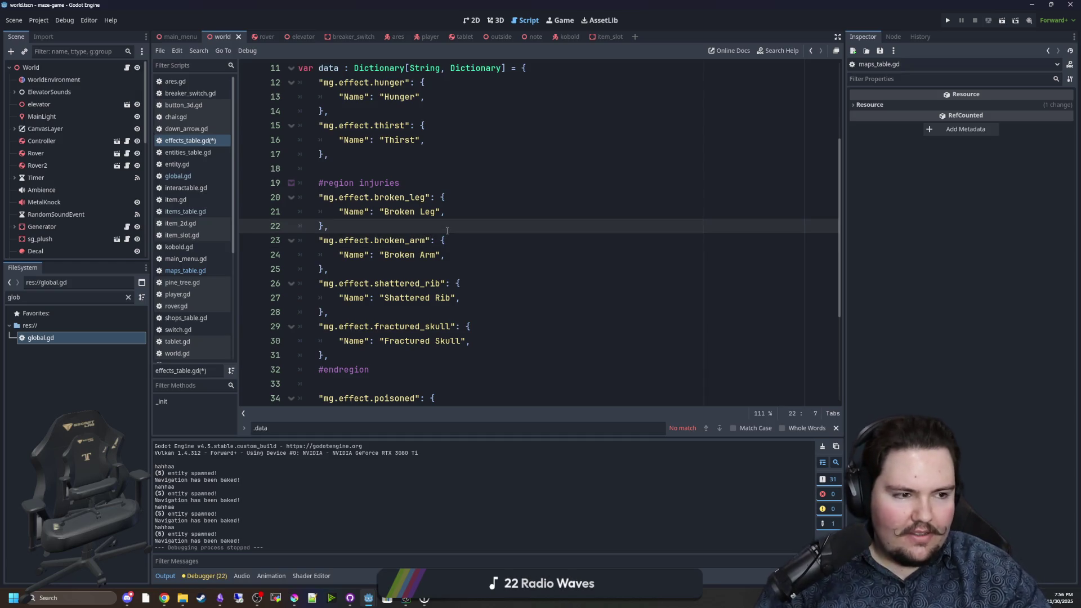
{"action": "key", "text": "alt+Tab"}
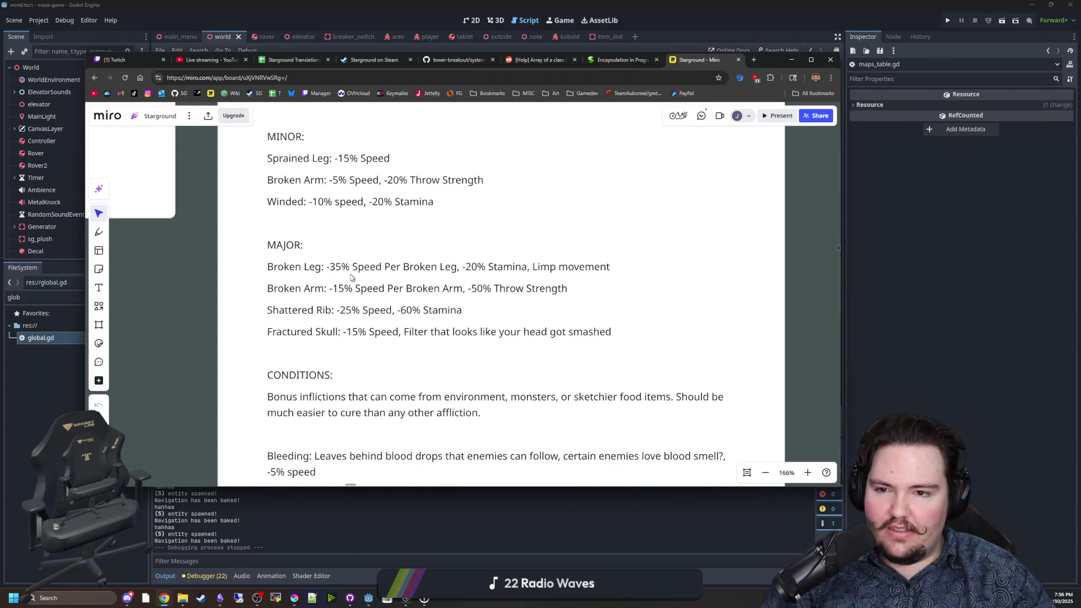
{"action": "left_click", "coordinate": [341, 267]}
{"action": "left_click_drag", "start_coordinate": [329, 267], "coordinate": [438, 267]}
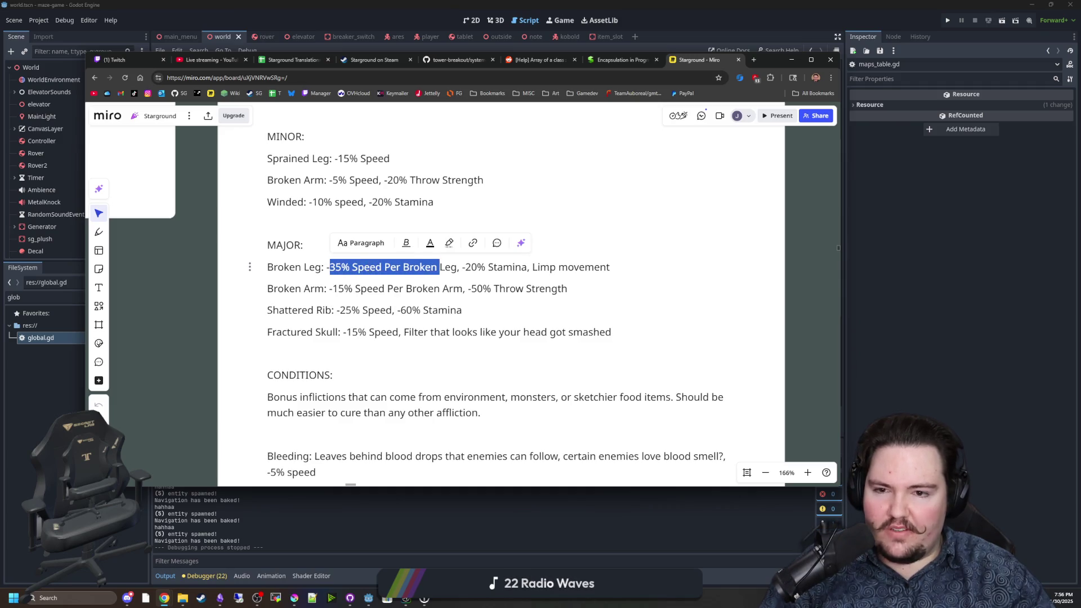
{"action": "key", "text": "Right"}
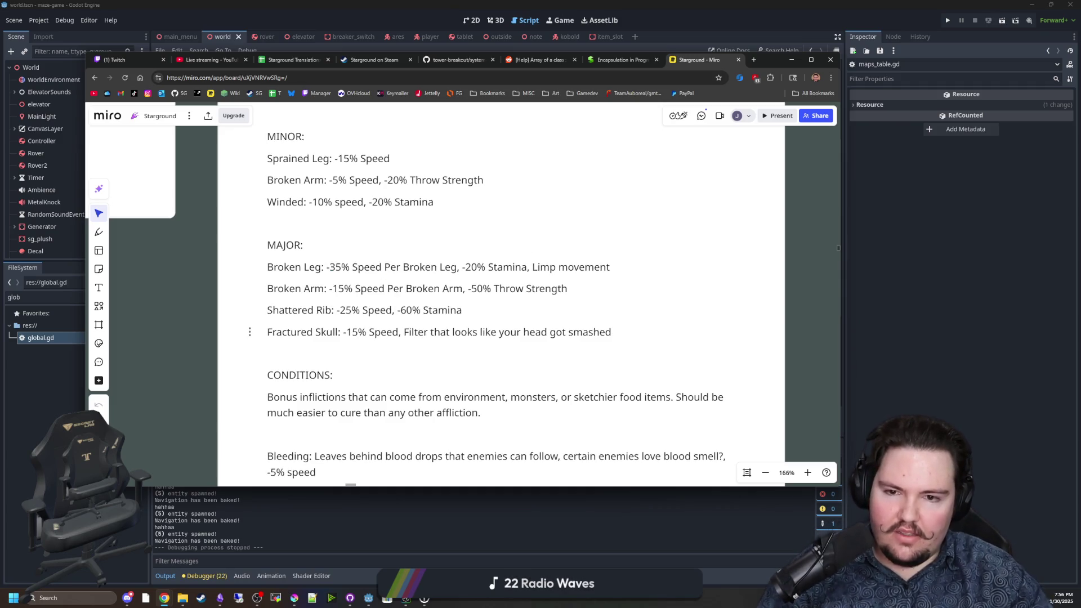
{"action": "left_click_drag", "start_coordinate": [476, 267], "coordinate": [596, 267]}
{"action": "left_click", "coordinate": [521, 266]}
{"action": "left_click", "coordinate": [593, 267]}
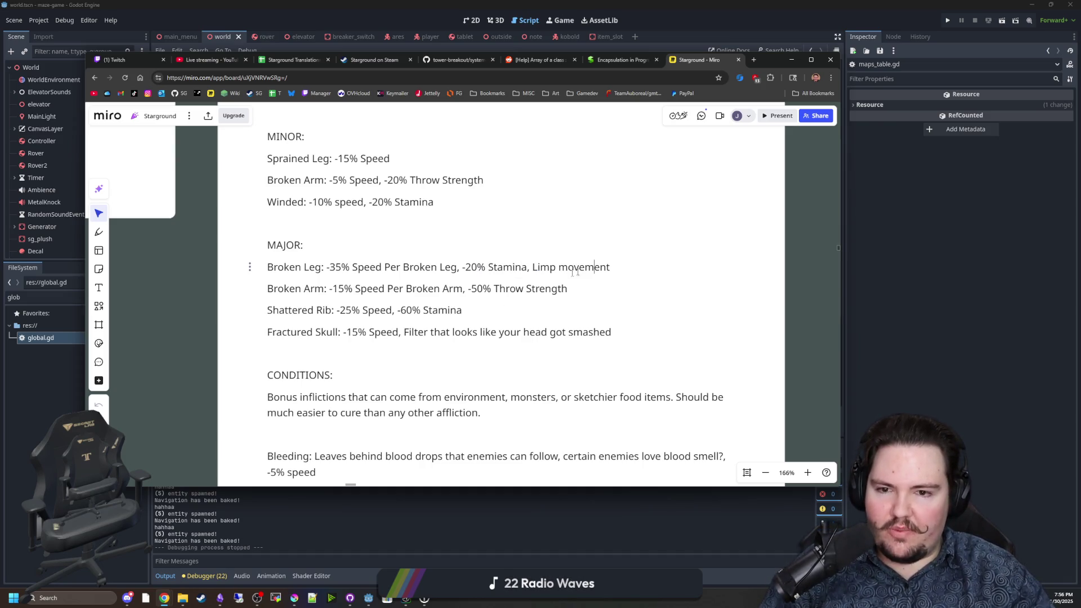
{"action": "mouse_move", "coordinate": [342, 288]}
{"action": "left_mouse_down"}
{"action": "mouse_move", "coordinate": [444, 288]}
{"action": "mouse_move", "coordinate": [515, 309]}
{"action": "left_mouse_up"}
{"action": "left_click", "coordinate": [516, 332]}
{"action": "left_click", "coordinate": [515, 309]}
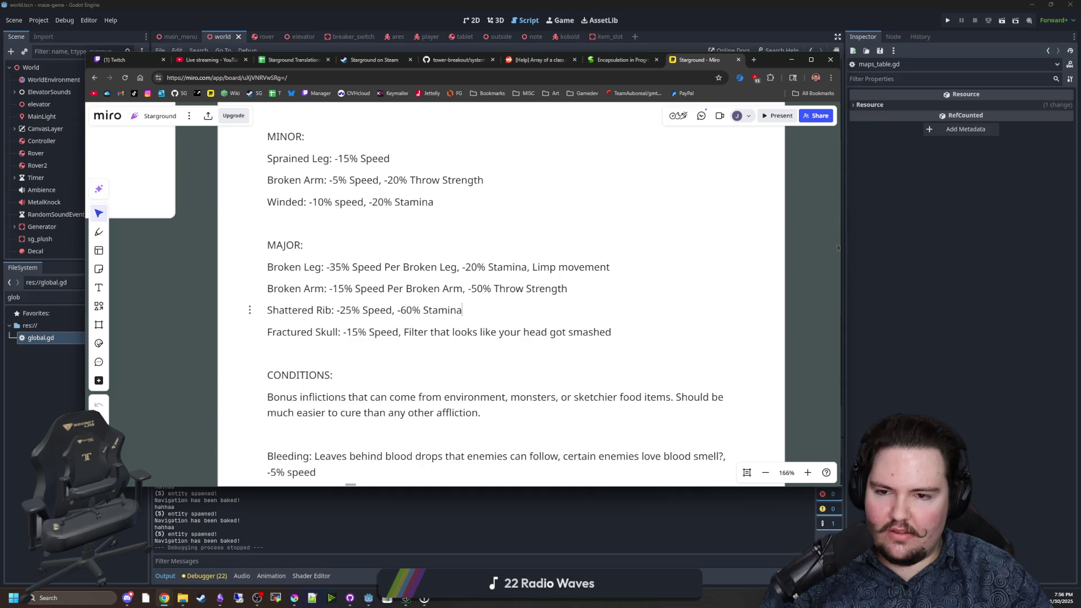
{"action": "left_click_drag", "start_coordinate": [401, 310], "coordinate": [440, 310]}
{"action": "left_click", "coordinate": [439, 310]}
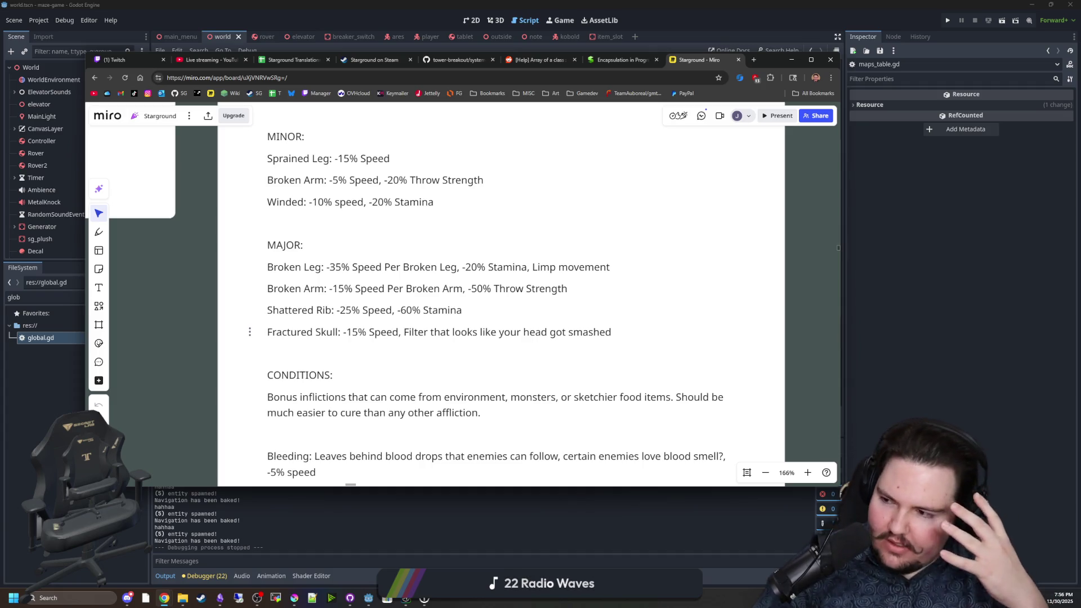
{"action": "left_click_drag", "start_coordinate": [282, 332], "coordinate": [549, 332]}
{"action": "left_click", "coordinate": [551, 332]}
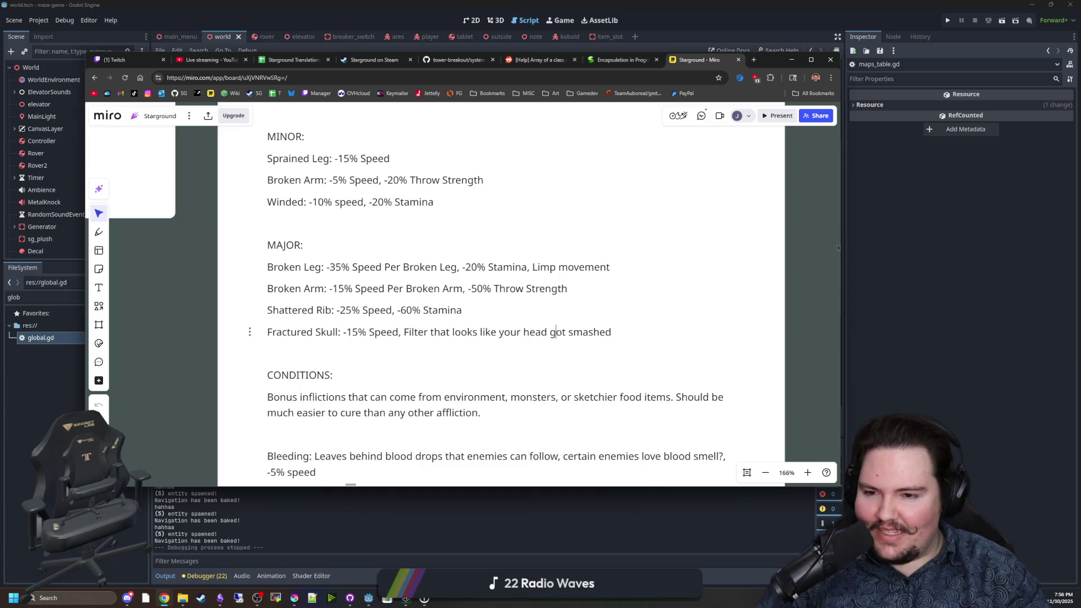
{"action": "scroll", "coordinate": [498, 289], "scroll_direction": "up", "scroll_amount": 1}
{"action": "scroll", "coordinate": [424, 376], "scroll_direction": "down", "scroll_amount": 2}
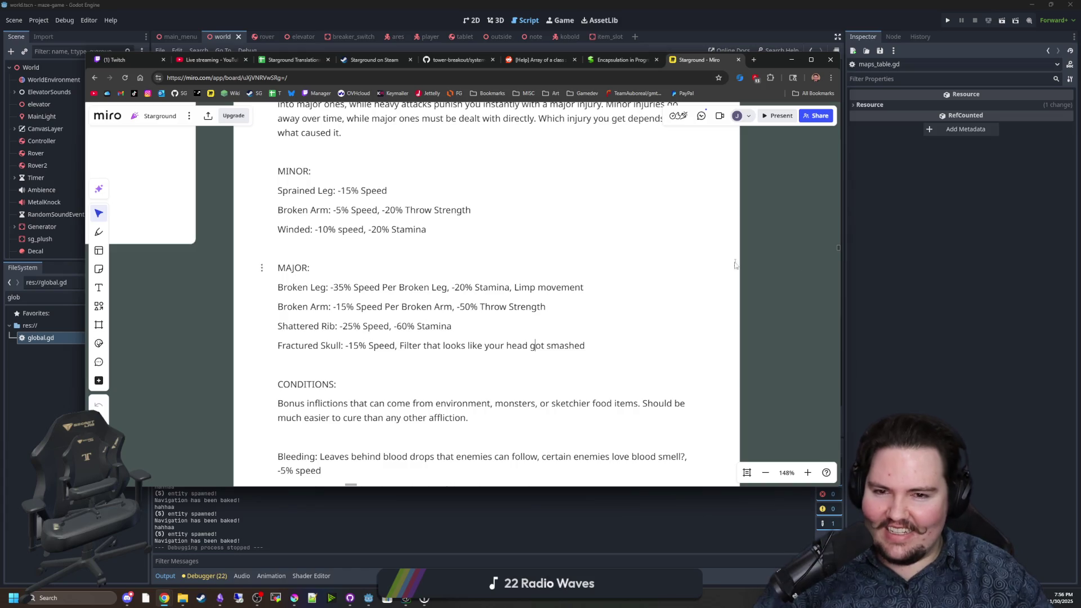
{"action": "scroll", "coordinate": [778, 343], "scroll_direction": "up", "scroll_amount": 3}
{"action": "scroll", "coordinate": [778, 344], "scroll_direction": "up", "scroll_amount": 1}
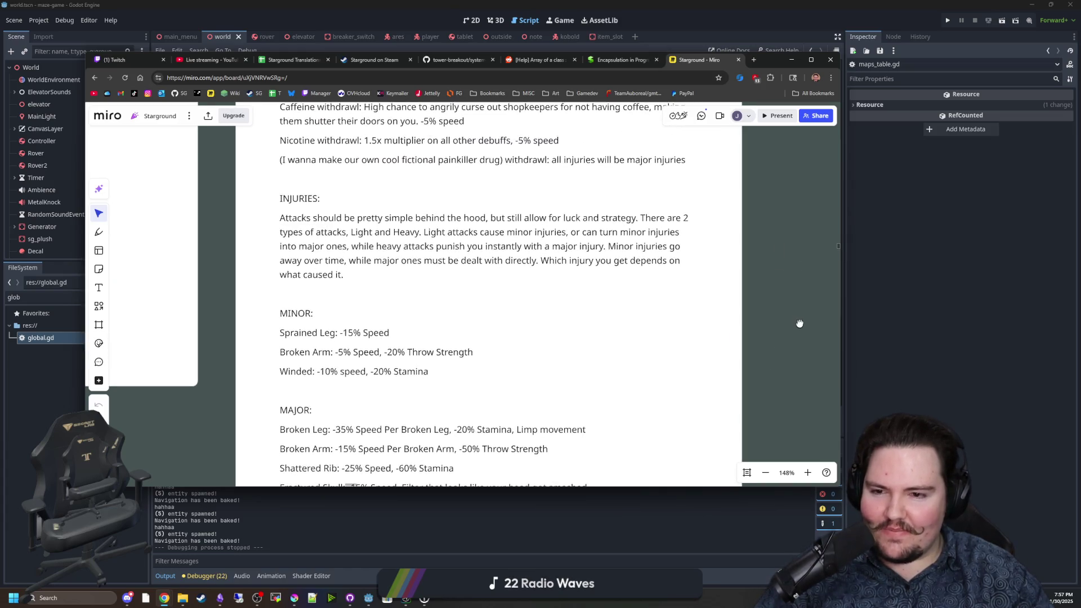
{"action": "left_click", "coordinate": [403, 400]}
{"action": "mouse_move", "coordinate": [402, 400]}
{"action": "left_mouse_down"}
{"action": "mouse_move", "coordinate": [276, 362]}
{"action": "mouse_move", "coordinate": [264, 343]}
{"action": "left_mouse_up"}
{"action": "left_click", "coordinate": [339, 362]}
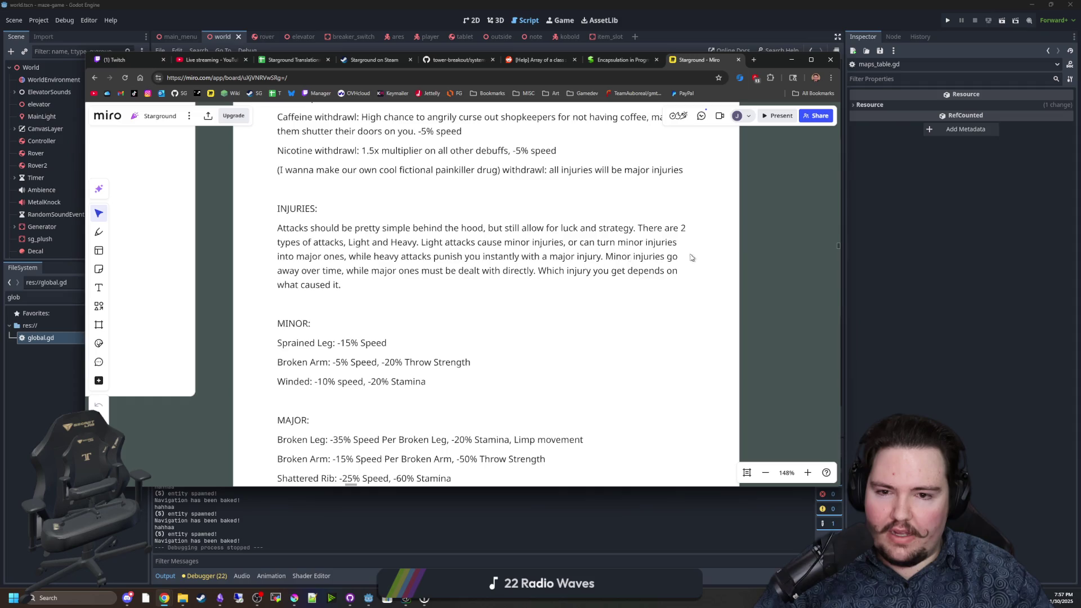
{"action": "scroll", "coordinate": [760, 328], "scroll_direction": "up", "scroll_amount": 4}
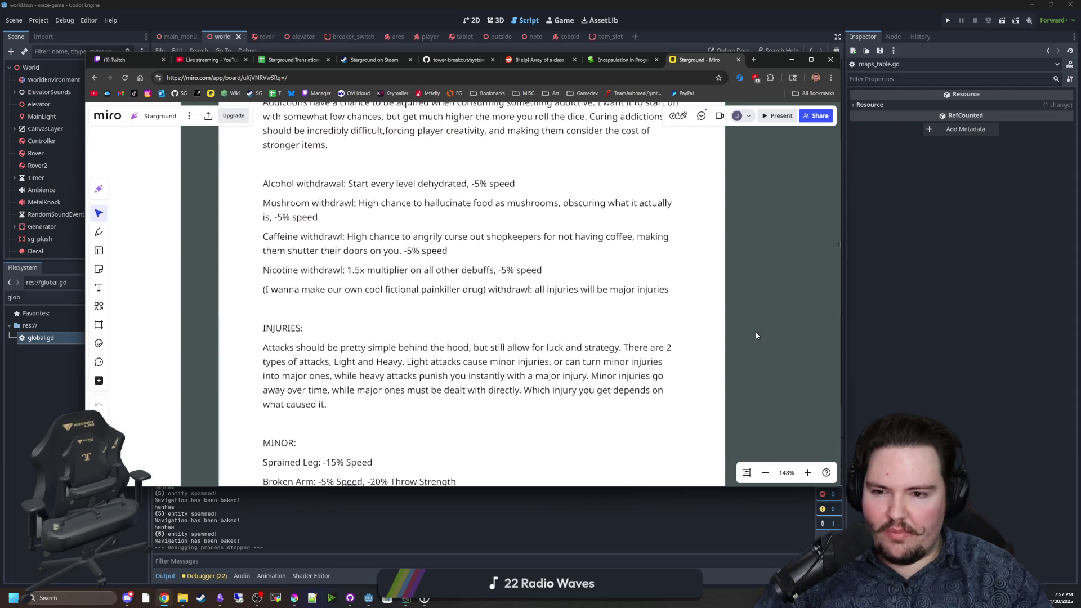
{"action": "left_click", "coordinate": [627, 376]}
{"action": "left_click_drag", "start_coordinate": [259, 394], "coordinate": [322, 391]}
{"action": "left_click", "coordinate": [734, 390]}
{"action": "scroll", "coordinate": [769, 322], "scroll_direction": "down", "scroll_amount": 3}
{"action": "scroll", "coordinate": [780, 379], "scroll_direction": "down", "scroll_amount": 6}
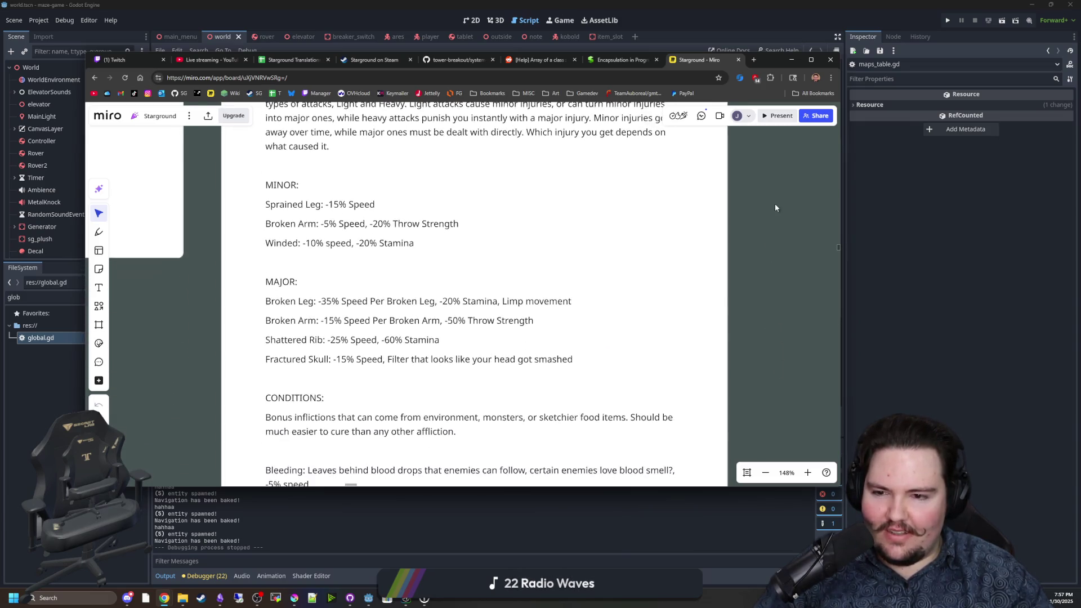
{"action": "left_click", "coordinate": [570, 379]}
{"action": "mouse_move", "coordinate": [569, 378]}
{"action": "left_mouse_down"}
{"action": "mouse_move", "coordinate": [530, 359]}
{"action": "mouse_move", "coordinate": [266, 301]}
{"action": "left_mouse_up"}
{"action": "left_click", "coordinate": [440, 340]}
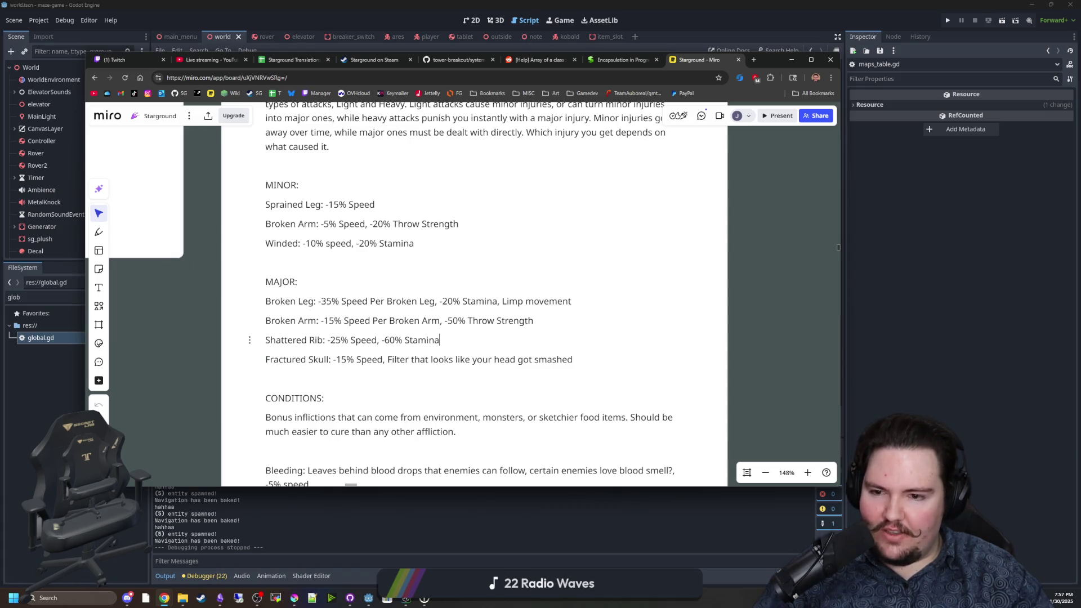
{"action": "scroll", "coordinate": [773, 362], "scroll_direction": "down", "scroll_amount": 2}
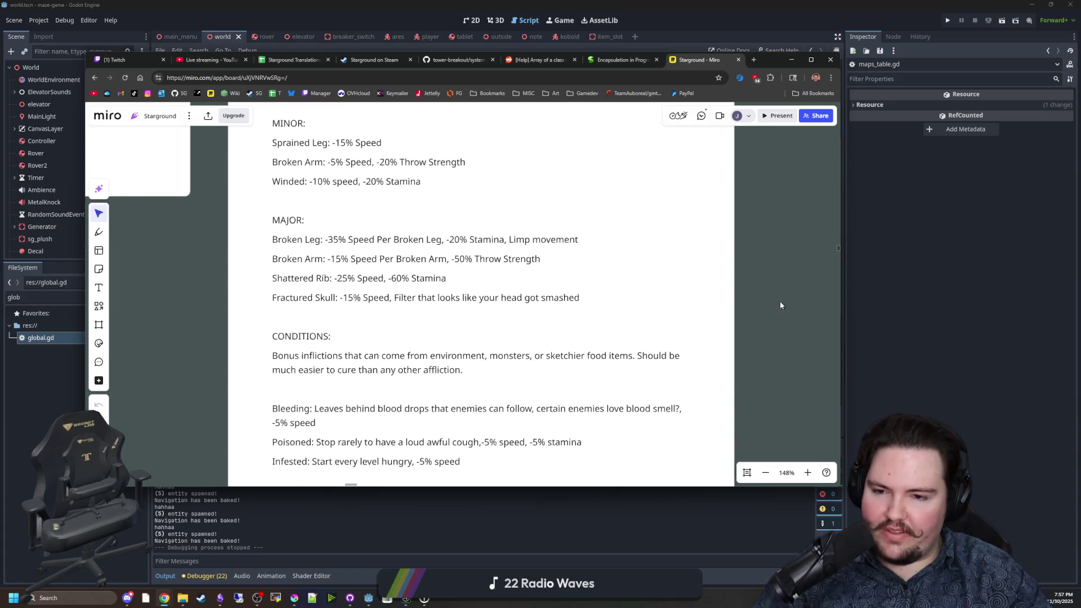
{"action": "scroll", "coordinate": [771, 304], "scroll_direction": "down", "scroll_amount": 1}
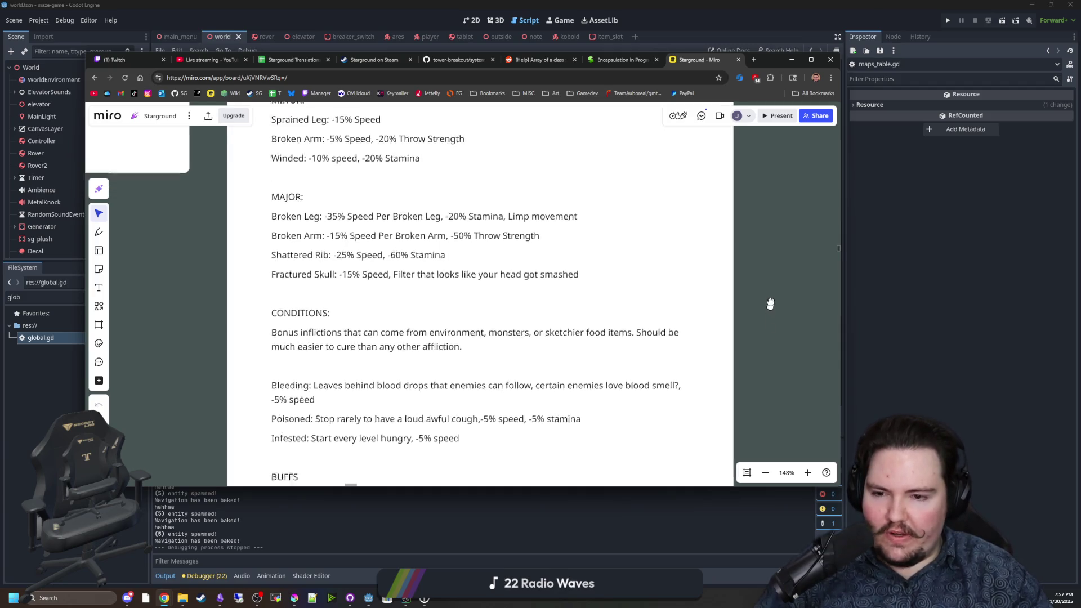
{"action": "scroll", "coordinate": [770, 304], "scroll_direction": "down", "scroll_amount": 2}
{"action": "scroll", "coordinate": [574, 385], "scroll_direction": "down", "scroll_amount": 3}
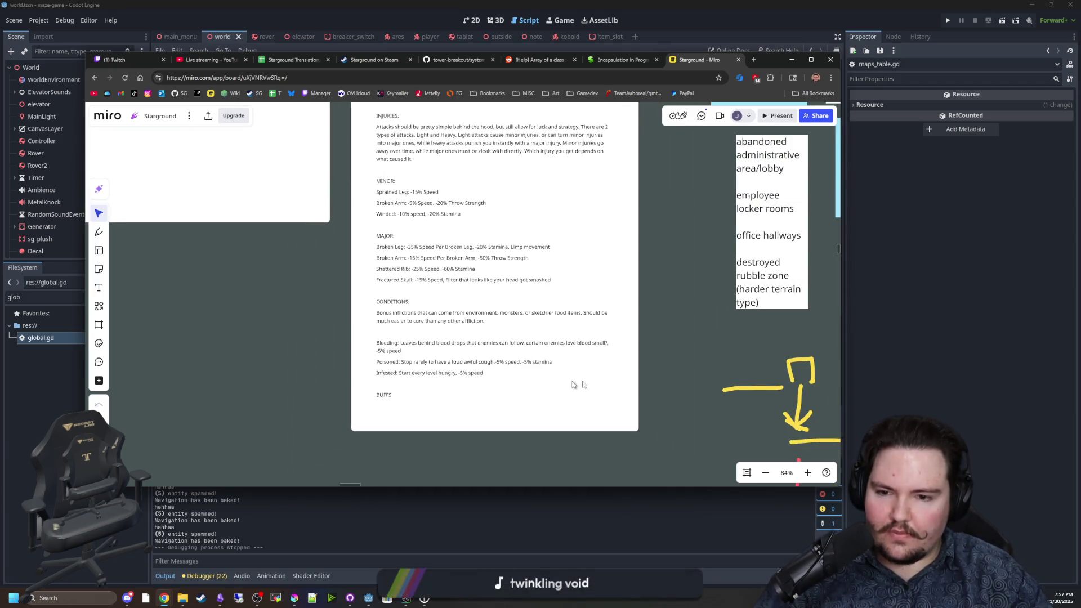
{"action": "scroll", "coordinate": [574, 385], "scroll_direction": "up", "scroll_amount": 5}
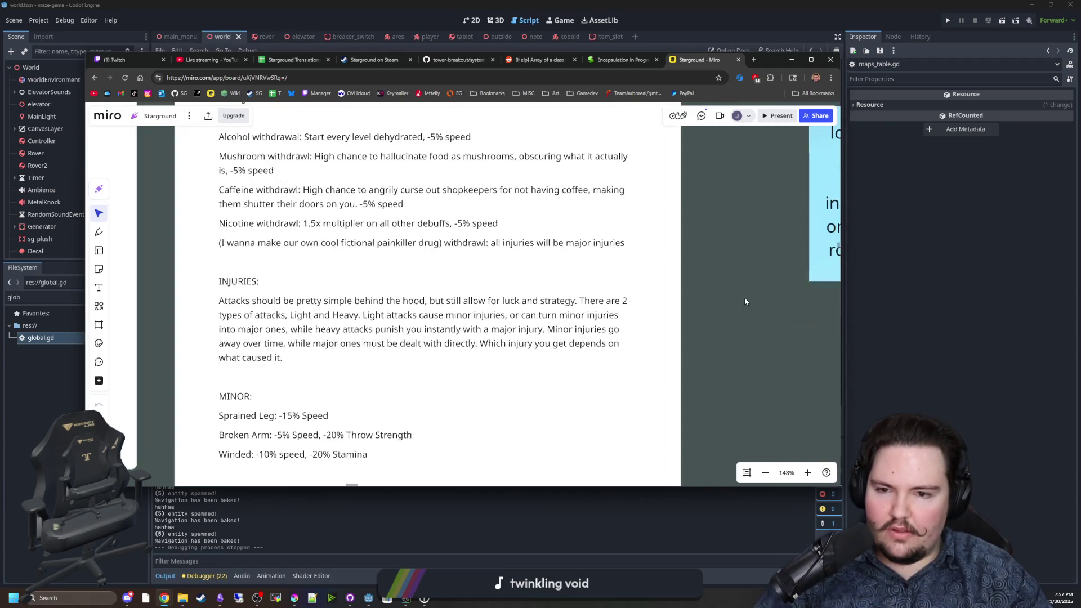
{"action": "scroll", "coordinate": [744, 298], "scroll_direction": "up", "scroll_amount": 2}
{"action": "scroll", "coordinate": [719, 259], "scroll_direction": "up", "scroll_amount": 4}
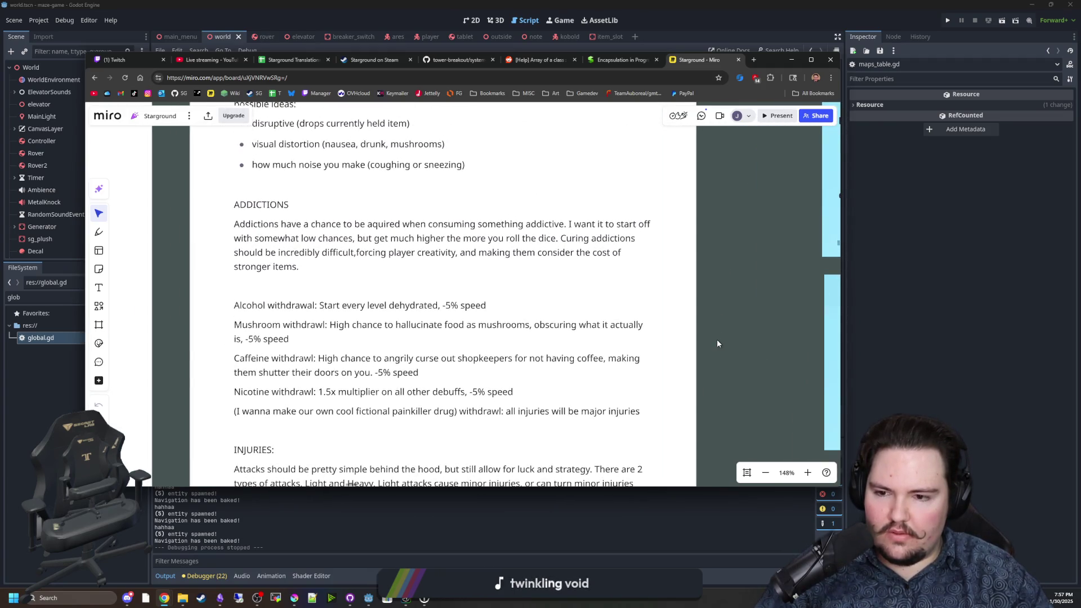
{"action": "scroll", "coordinate": [710, 299], "scroll_direction": "up", "scroll_amount": 3}
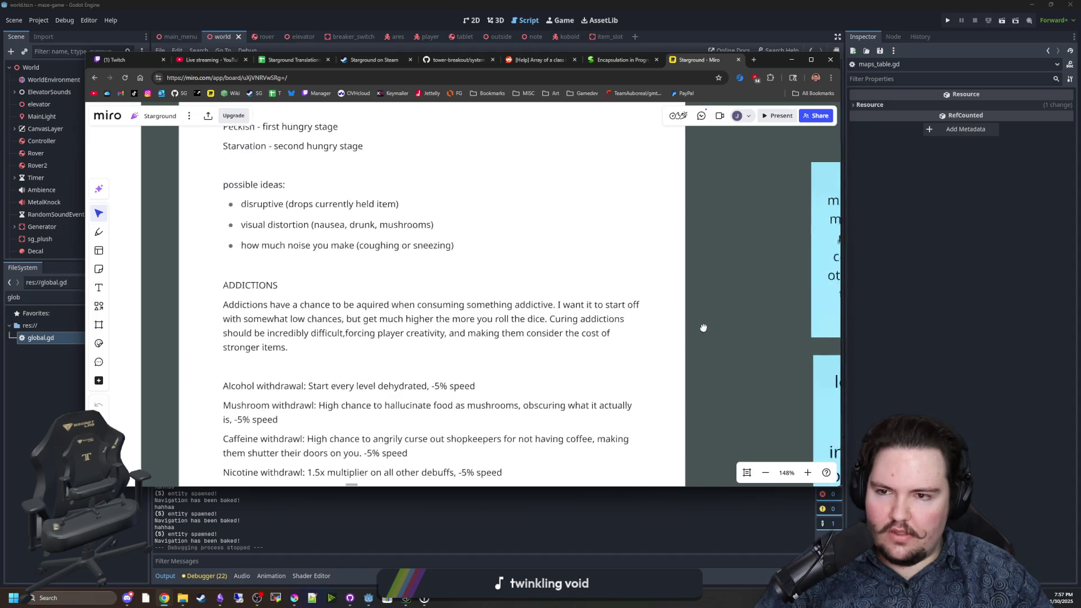
{"action": "scroll", "coordinate": [693, 338], "scroll_direction": "up", "scroll_amount": 2}
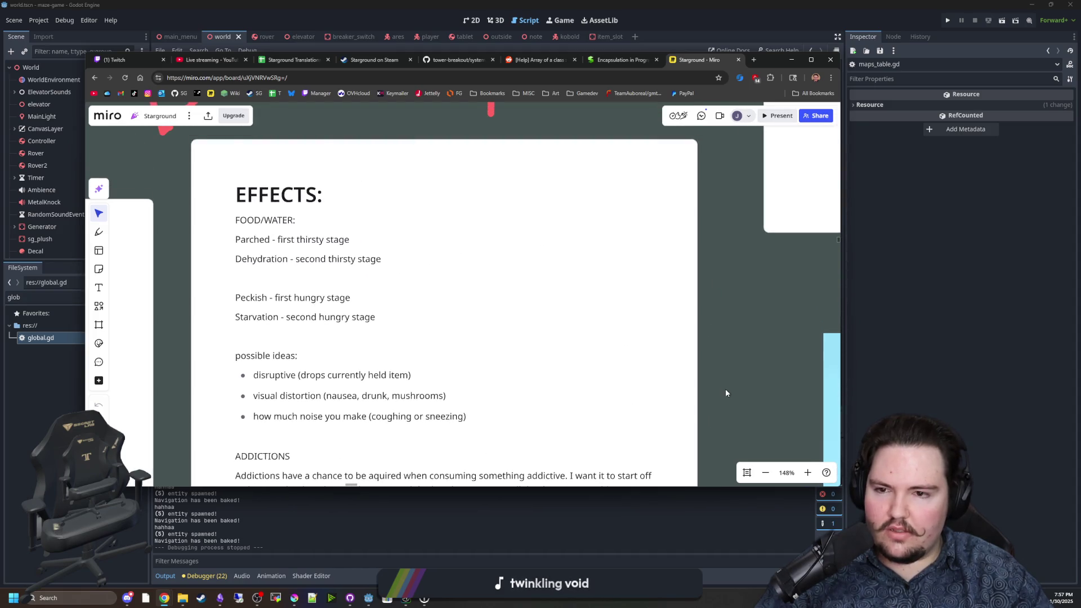
{"action": "scroll", "coordinate": [726, 393], "scroll_direction": "down", "scroll_amount": 10}
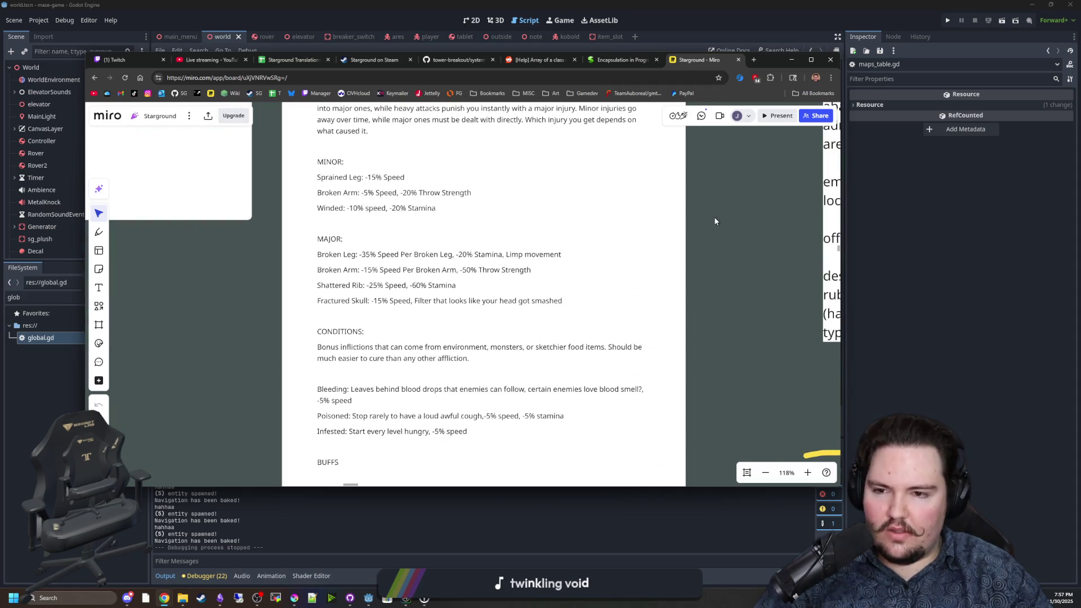
{"action": "left_click", "coordinate": [791, 59]}
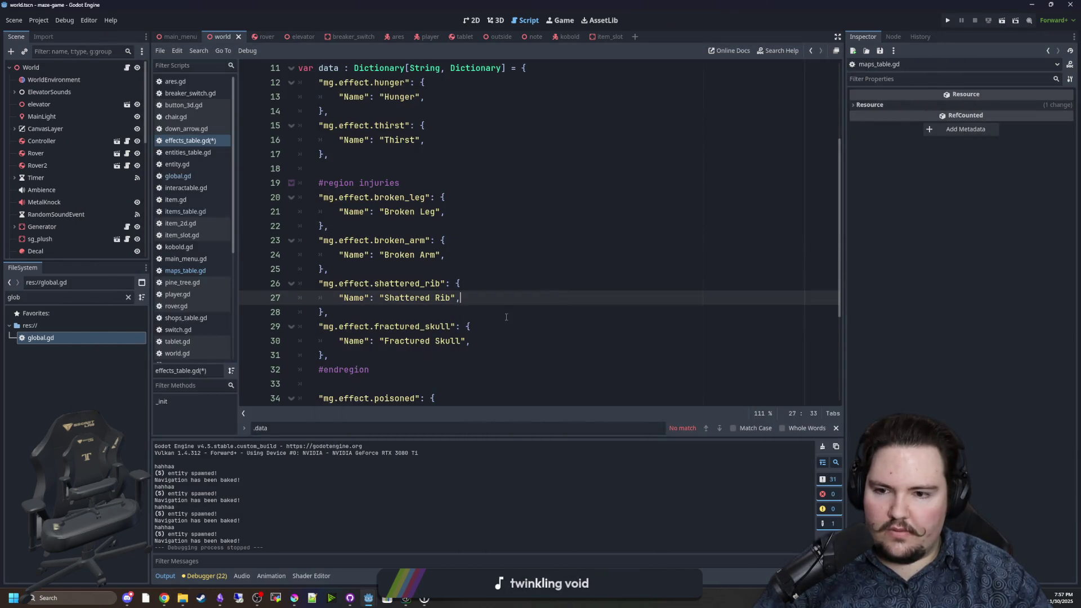
Duplicate the injury entries and rename the first copy's key to sprained_leg.
{"action": "left_click_drag", "start_coordinate": [391, 355], "coordinate": [304, 197]}
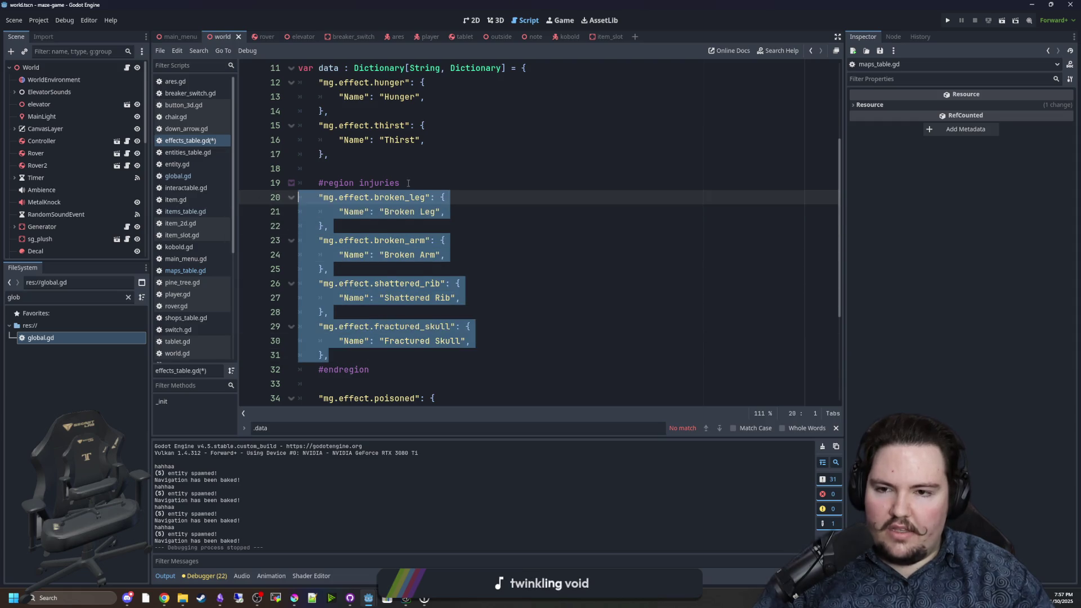
{"action": "key", "text": "Tab"}
{"action": "key", "text": "ctrl+v"}
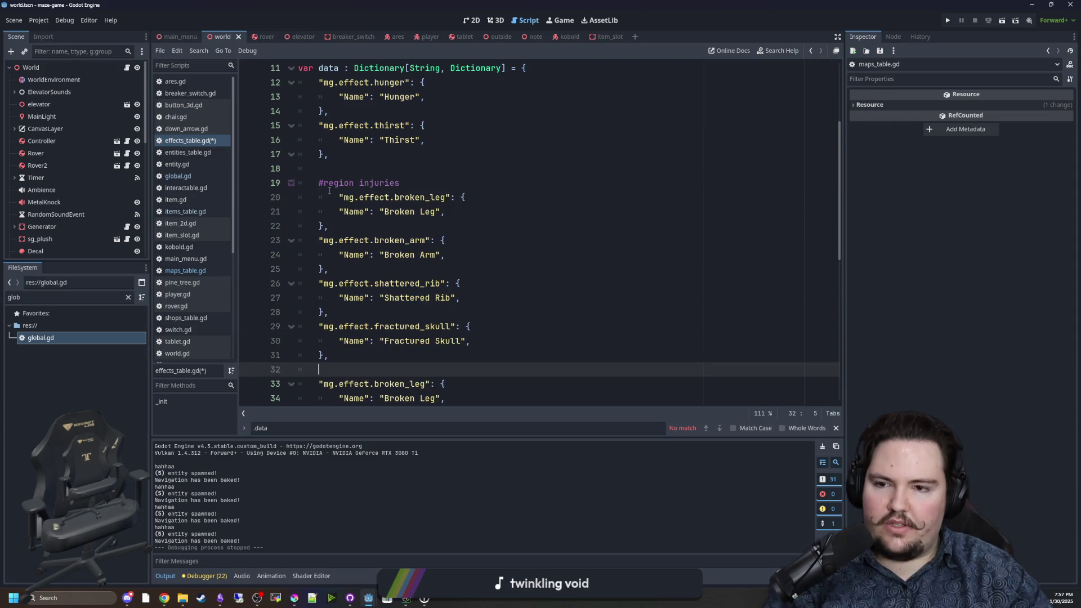
{"action": "left_click", "coordinate": [329, 192]}
{"action": "key", "text": "BackSpace"}
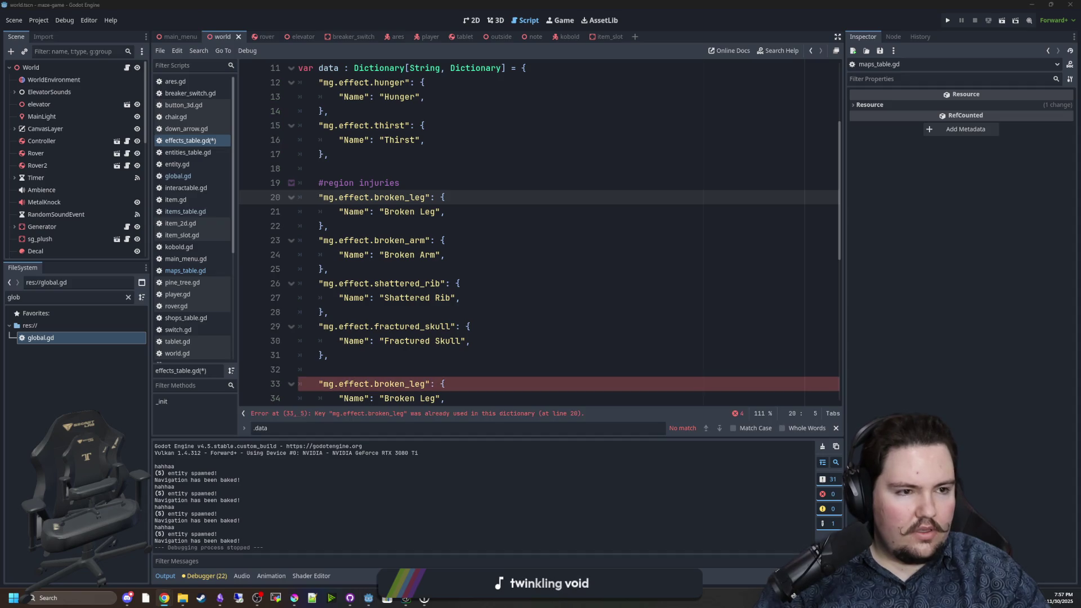
{"action": "double_click", "coordinate": [400, 197]}
{"action": "type", "text": "s"}
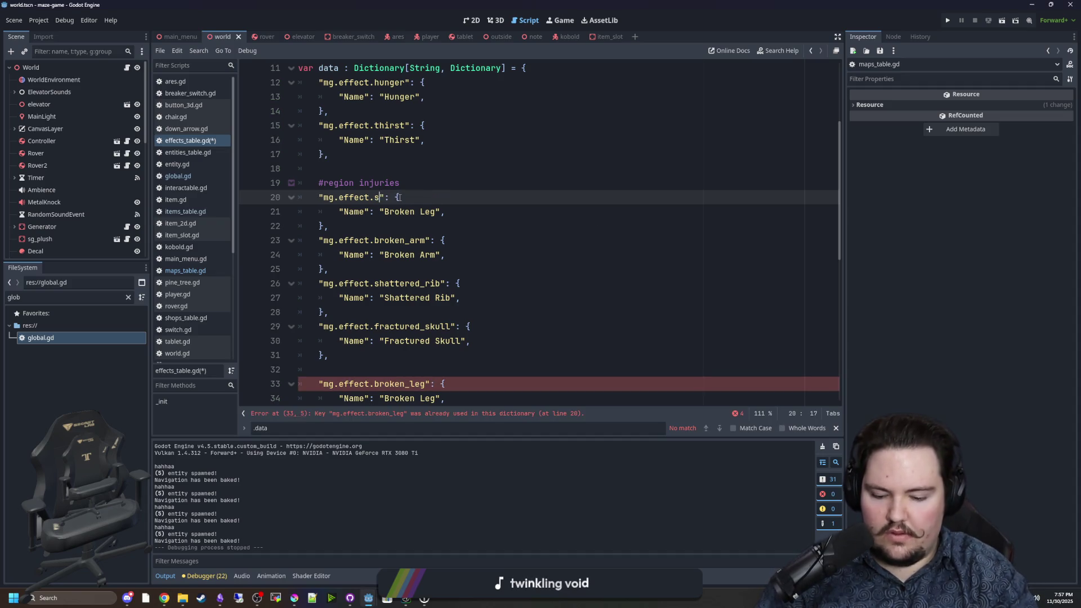
{"action": "type", "text": "prained_leg"}
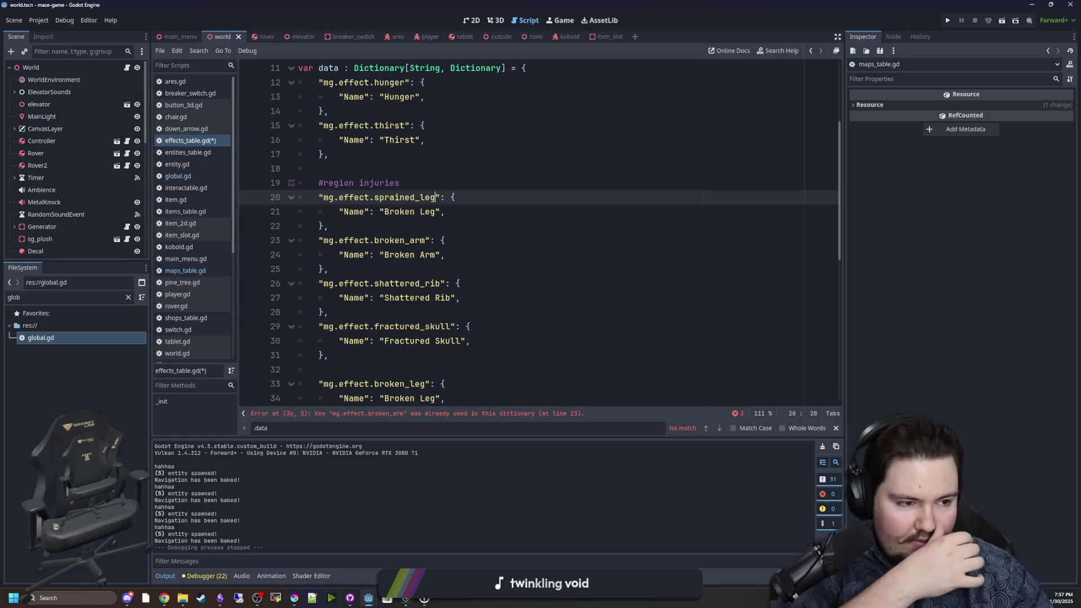
Rename the broken_arm copy to sprained_arm with the name 'Sprained Arm'.
{"action": "left_click", "coordinate": [433, 269]}
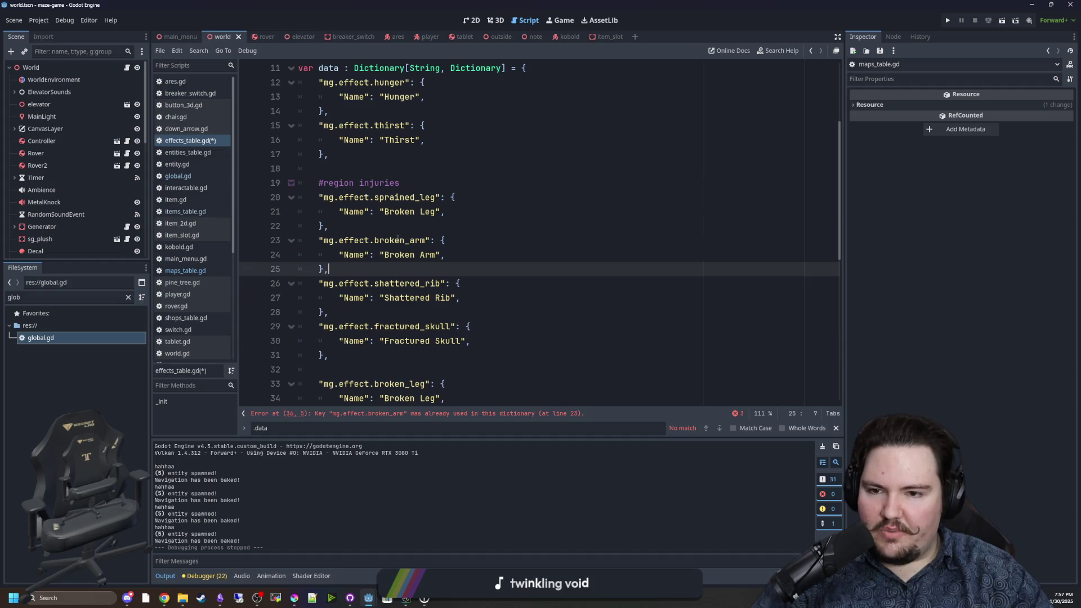
{"action": "double_click", "coordinate": [400, 240]}
{"action": "type", "text": "sprained_+arm"}
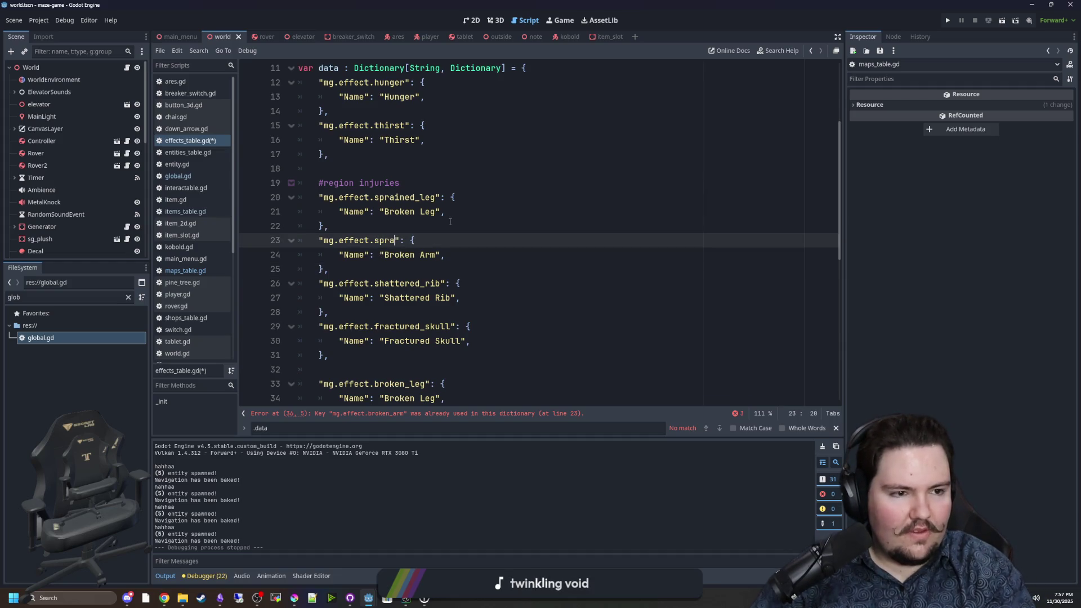
{"action": "key", "text": "Left"}
{"action": "key", "text": "Left"}
{"action": "key", "text": "Left"}
{"action": "key", "text": "BackSpace"}
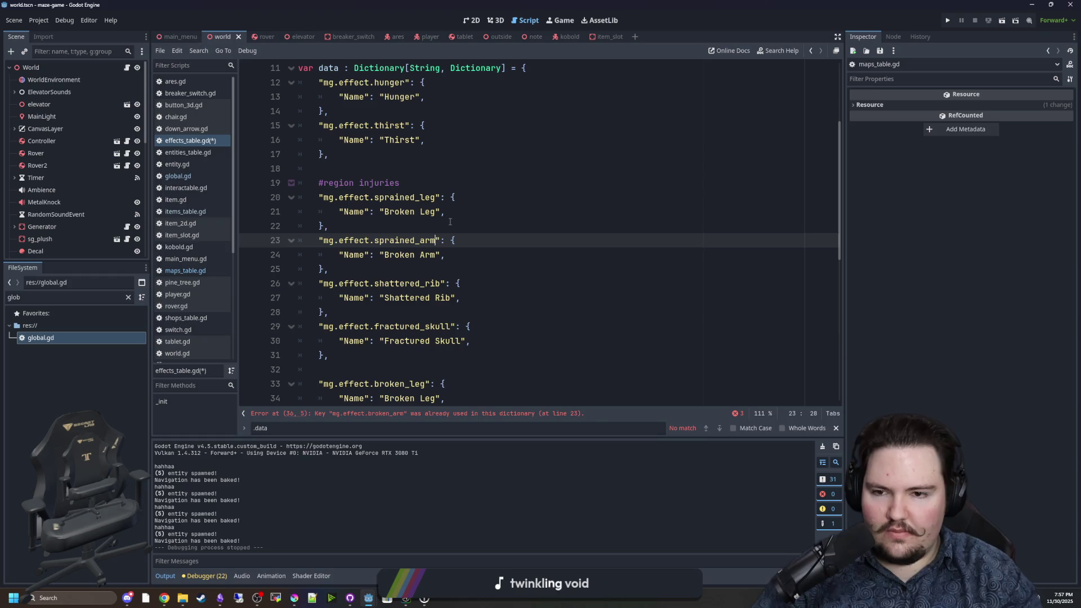
{"action": "key", "text": "Down"}
{"action": "key", "text": "ctrl+d"}
{"action": "key", "text": "BackSpace"}
{"action": "key", "text": "Delete"}
{"action": "key", "text": "Delete"}
{"action": "key", "text": "Delete"}
{"action": "type", "text": "Sop"}
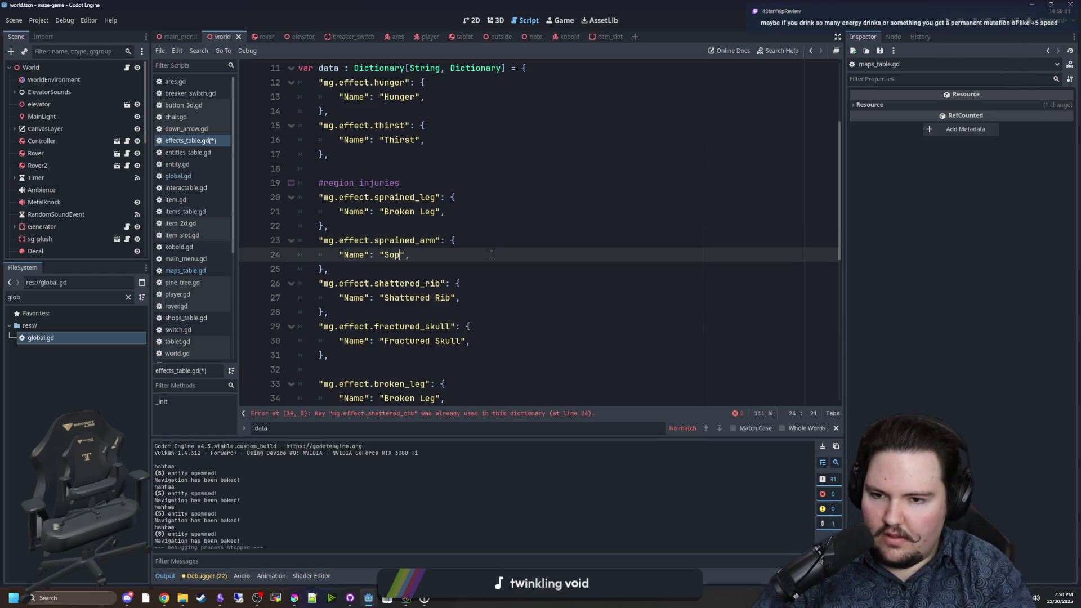
{"action": "key", "text": "BackSpace"}
{"action": "key", "text": "BackSpace"}
{"action": "type", "text": "prained A"}
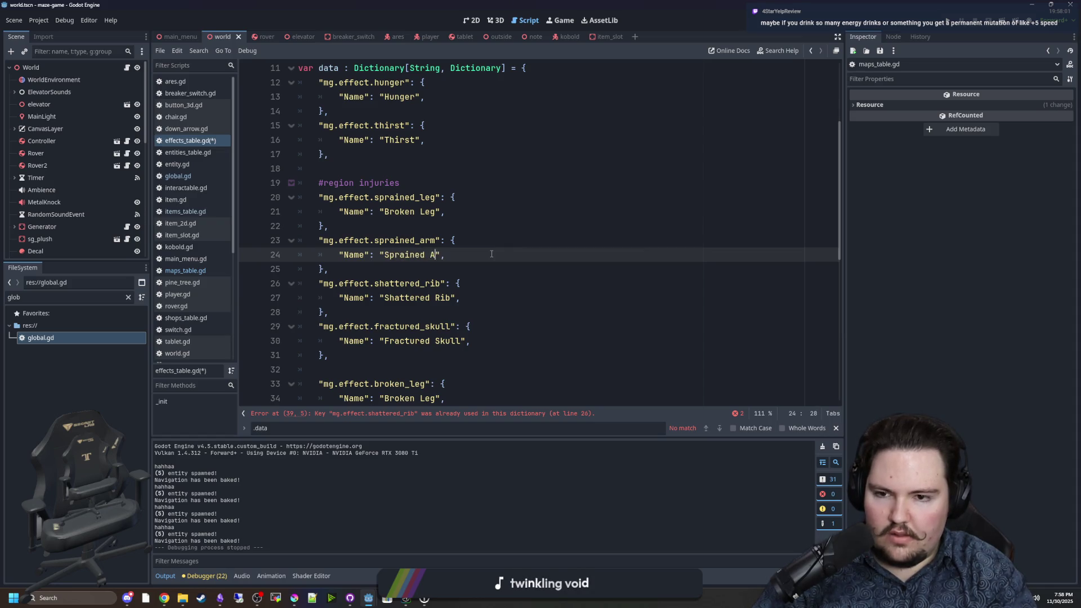
{"action": "type", "text": "rm"}
Name the leg entry 'Sprained Leg' and rename the shattered_rib key to Winded.
{"action": "double_click", "coordinate": [431, 211]}
{"action": "key", "text": "BackSpace"}
{"action": "key", "text": "BackSpace"}
{"action": "key", "text": "BackSpace"}
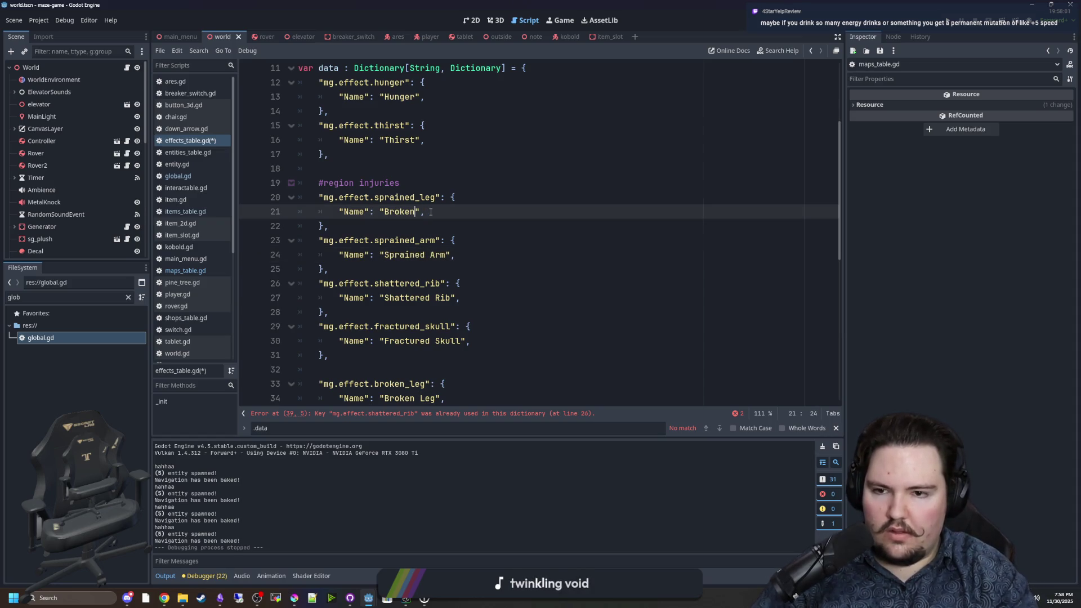
{"action": "type", "text": "Sprained Leg"}
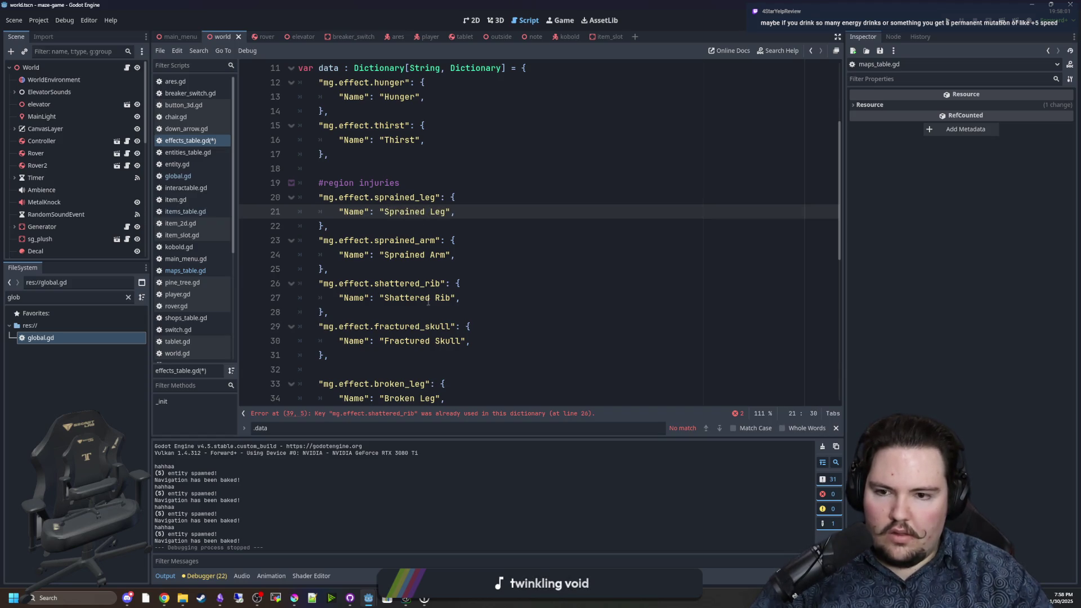
{"action": "double_click", "coordinate": [406, 284]}
{"action": "type", "text": "Wiub="}
{"action": "key", "text": "BackSpace"}
{"action": "key", "text": "BackSpace"}
{"action": "key", "text": "BackSpace"}
{"action": "type", "text": "nded"}
Delete the fractured_skull entry and set the winded entry's key to winded and name to 'Winded'.
{"action": "mouse_move", "coordinate": [349, 356]}
{"action": "left_mouse_down"}
{"action": "mouse_move", "coordinate": [296, 341]}
{"action": "mouse_move", "coordinate": [290, 328]}
{"action": "left_mouse_up"}
{"action": "key", "text": "BackSpace"}
{"action": "key", "text": "BackSpace"}
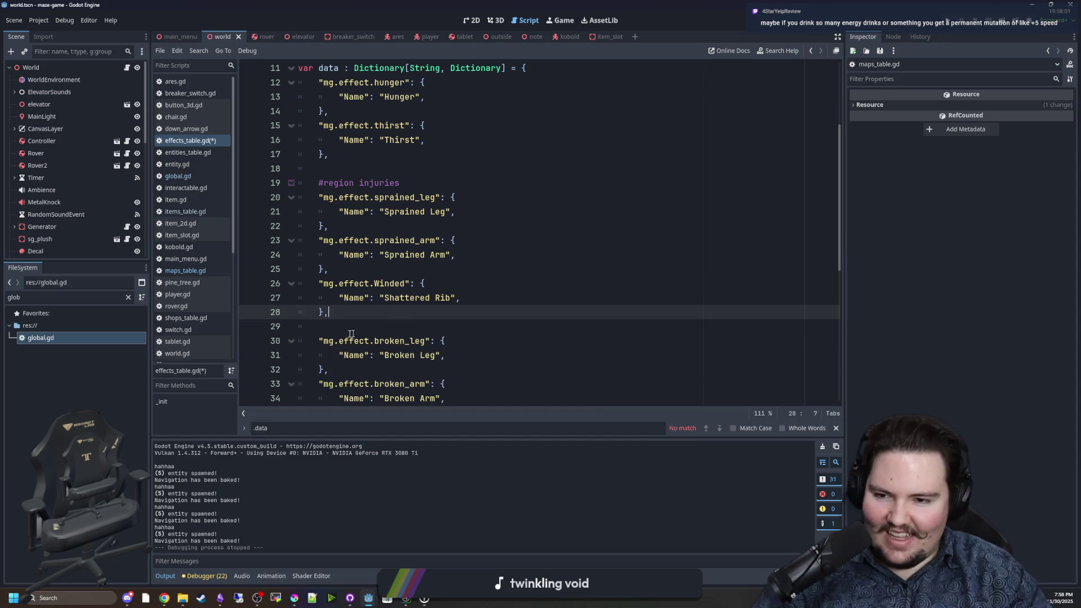
{"action": "left_click", "coordinate": [350, 329]}
{"action": "left_click", "coordinate": [459, 299]}
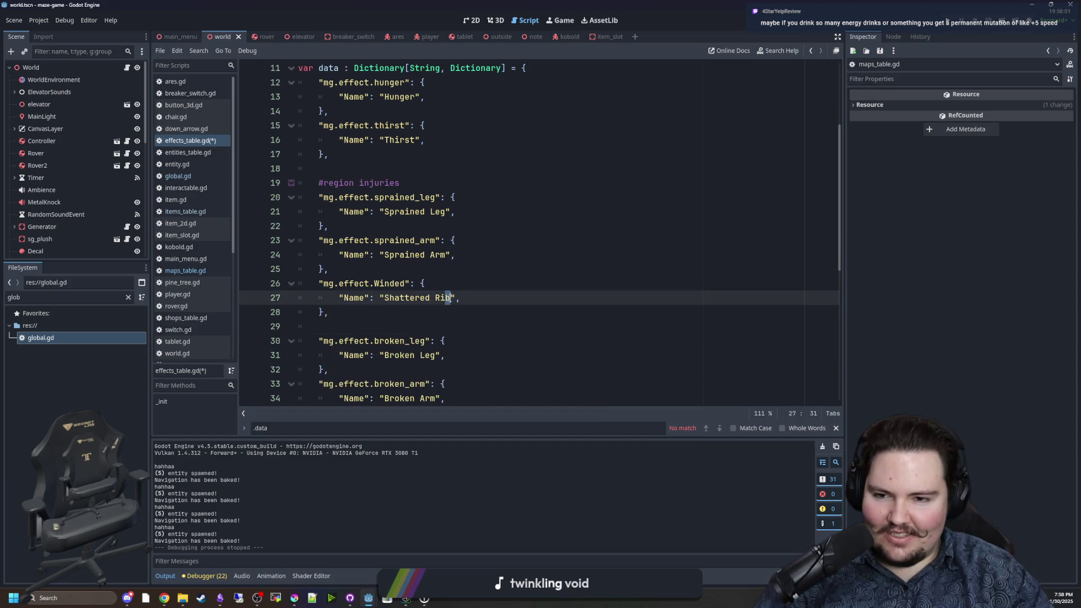
{"action": "mouse_move", "coordinate": [451, 297]}
{"action": "left_mouse_down"}
{"action": "mouse_move", "coordinate": [366, 297]}
{"action": "mouse_move", "coordinate": [384, 297]}
{"action": "left_mouse_up"}
{"action": "double_click", "coordinate": [390, 283]}
{"action": "type", "text": "winded"}
{"action": "left_click", "coordinate": [413, 312]}
{"action": "left_click_drag", "start_coordinate": [450, 297], "coordinate": [383, 297]}
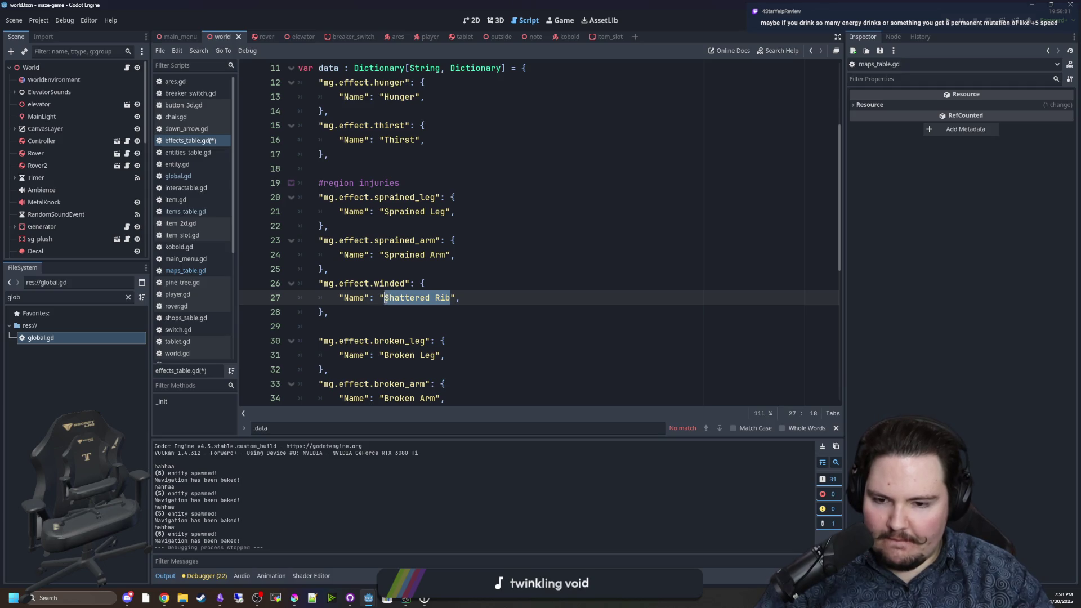
{"action": "type", "text": "Winded"}
{"action": "left_click", "coordinate": [404, 316]}
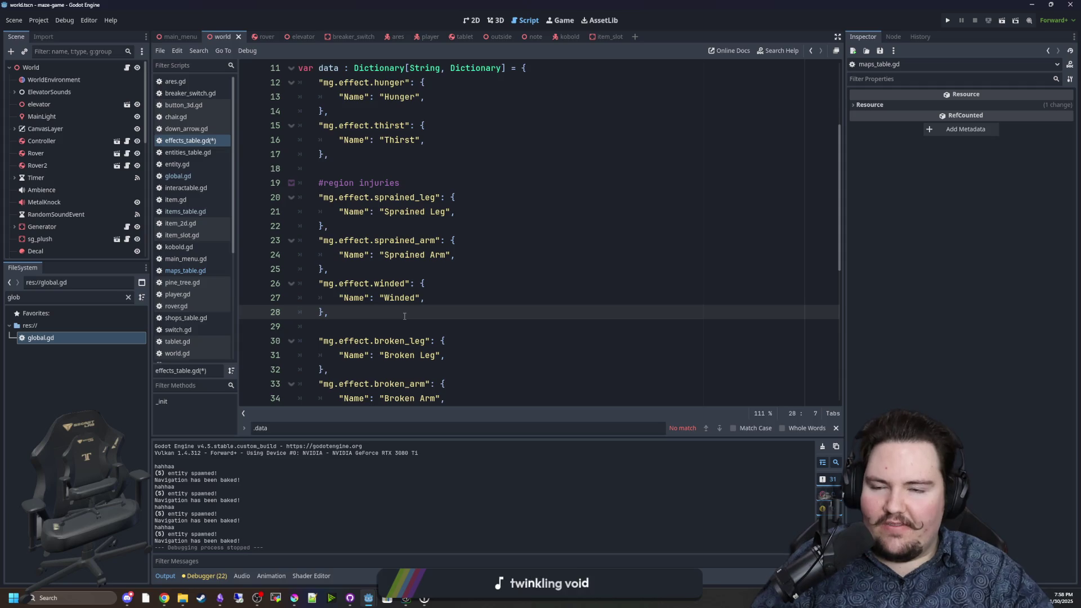
{"action": "scroll", "coordinate": [404, 315], "scroll_direction": "up", "scroll_amount": 4}
{"action": "scroll", "coordinate": [504, 327], "scroll_direction": "down", "scroll_amount": 10}
{"action": "scroll", "coordinate": [504, 328], "scroll_direction": "up", "scroll_amount": 6}
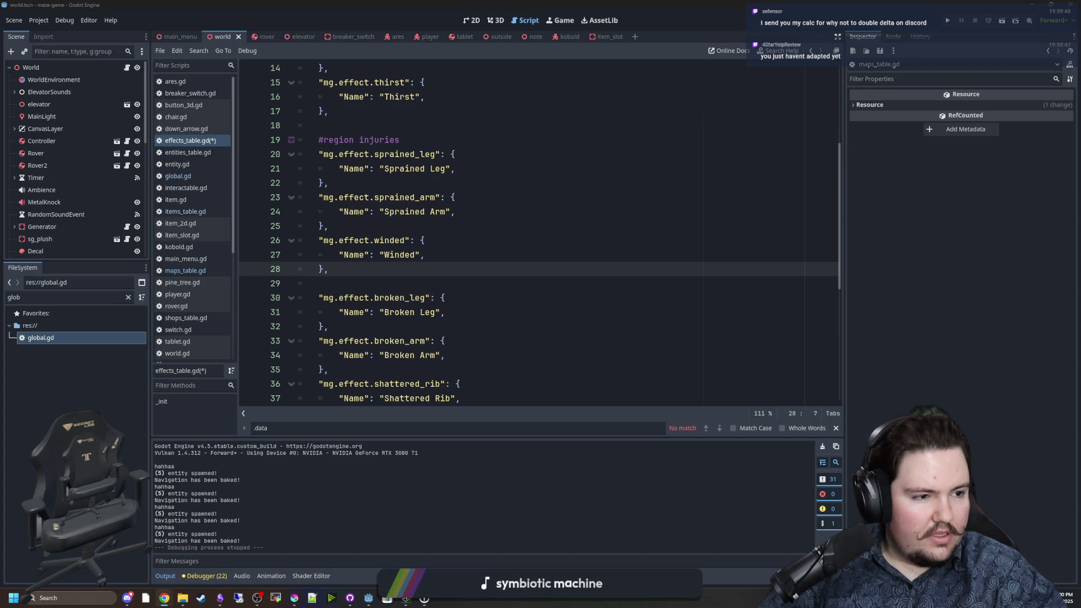
{"action": "left_click", "coordinate": [164, 598]}
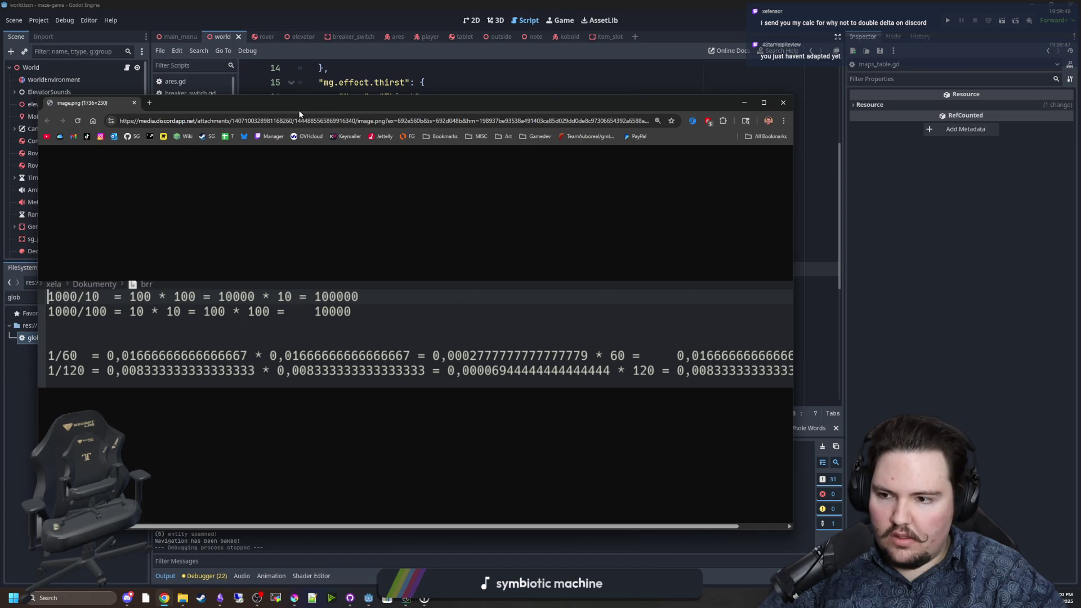
Maximize the shared delta-calculation image window, then bring up Windows search.
{"action": "double_click", "coordinate": [332, 105]}
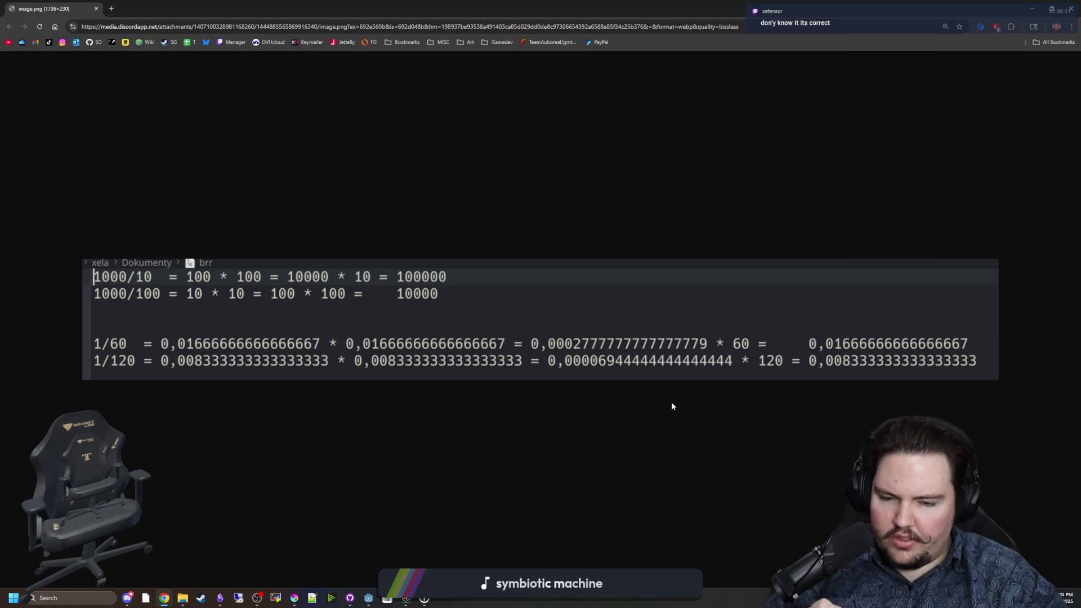
{"action": "left_click", "coordinate": [69, 598]}
Launch Calculator beside the image and compute 0.1 × 0.1 = 0.01.
{"action": "type", "text": "calculator"}
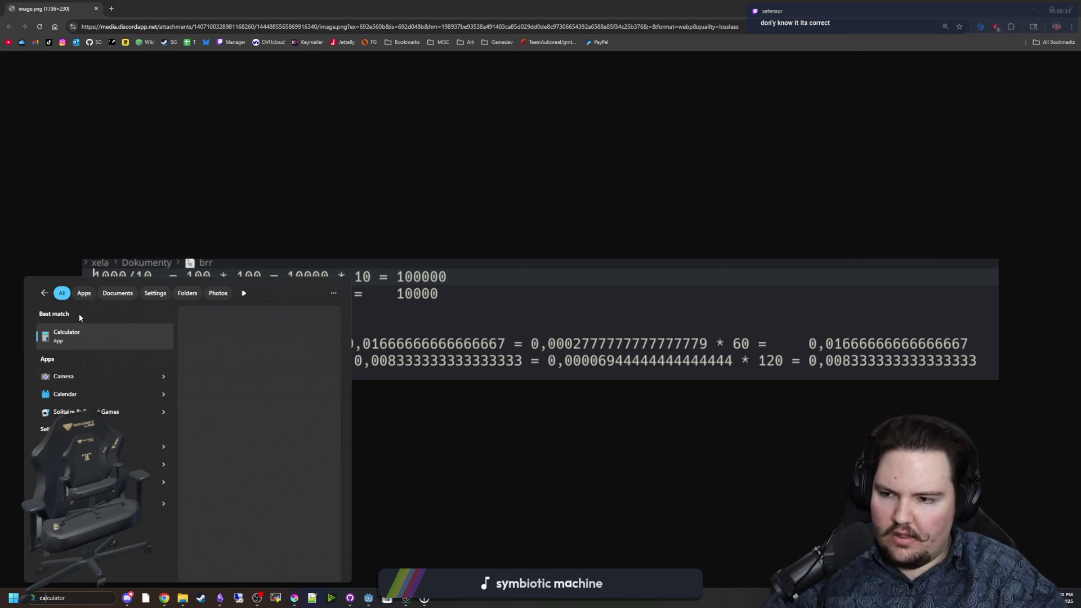
{"action": "left_click", "coordinate": [78, 333]}
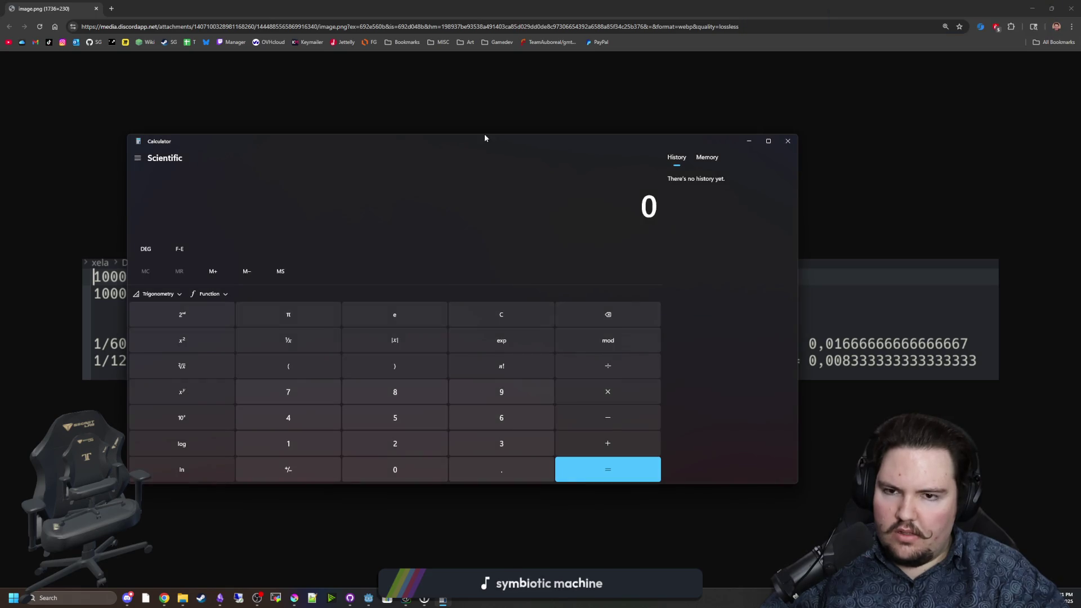
{"action": "left_click_drag", "start_coordinate": [484, 133], "coordinate": [823, 113]}
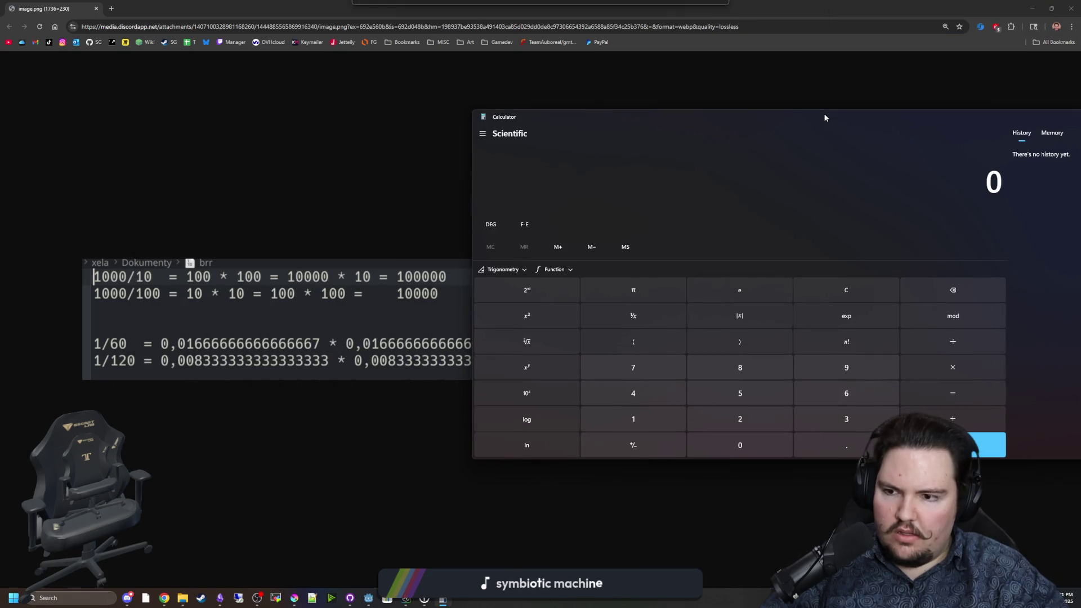
{"action": "left_click", "coordinate": [859, 290]}
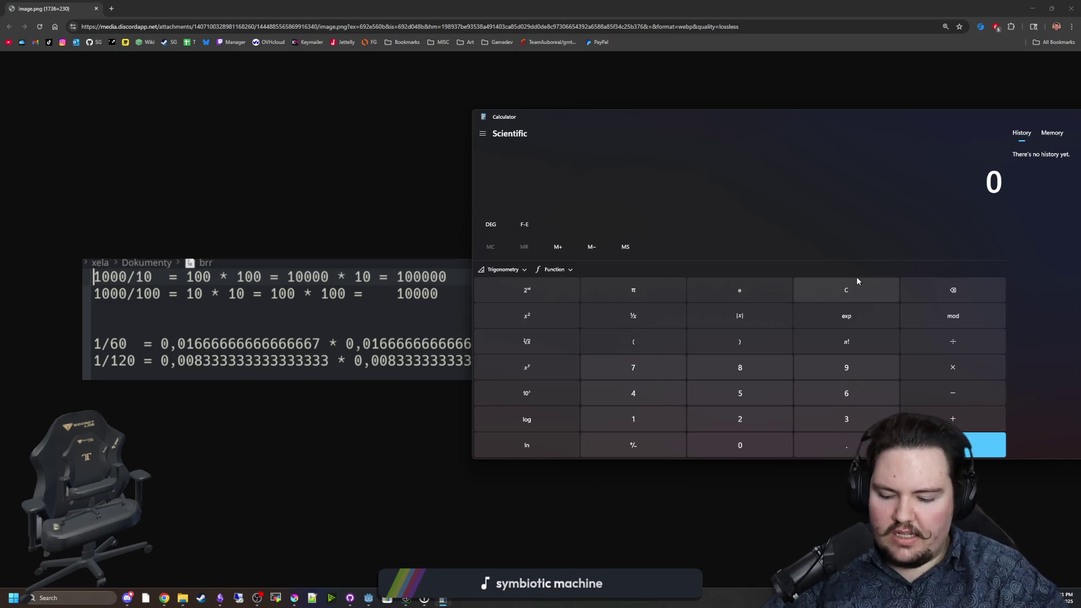
{"action": "type", "text": "0.1*0.1"}
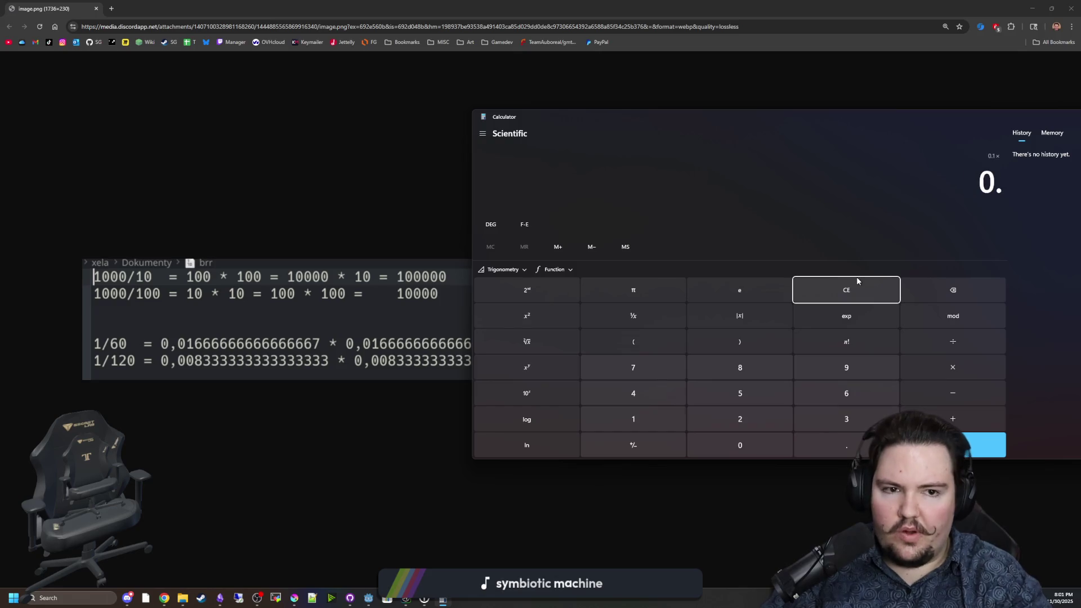
{"action": "key", "text": "Return"}
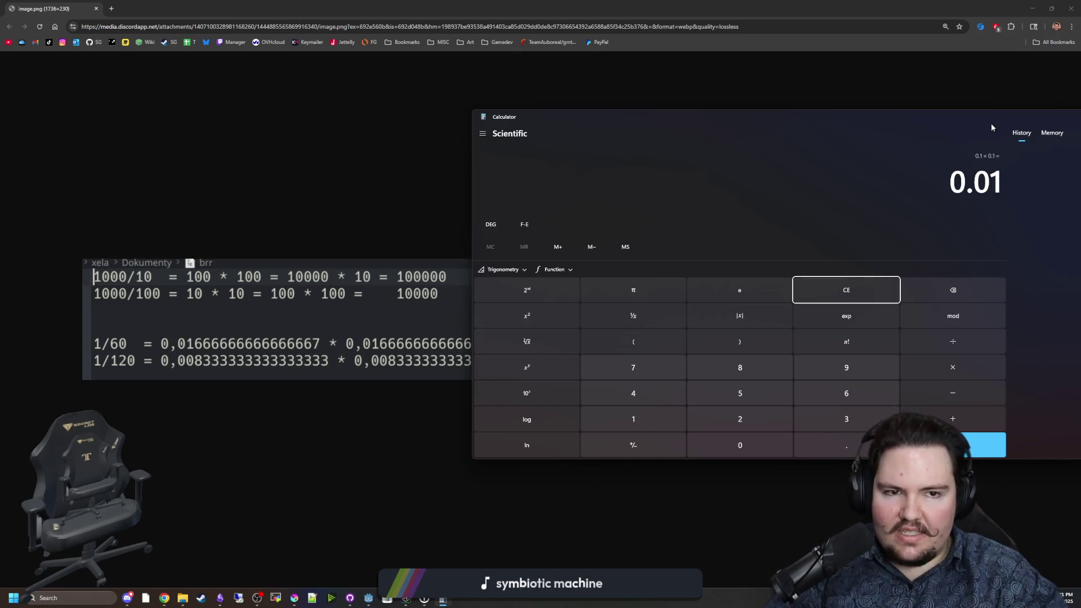
{"action": "left_click_drag", "start_coordinate": [990, 123], "coordinate": [895, 125]}
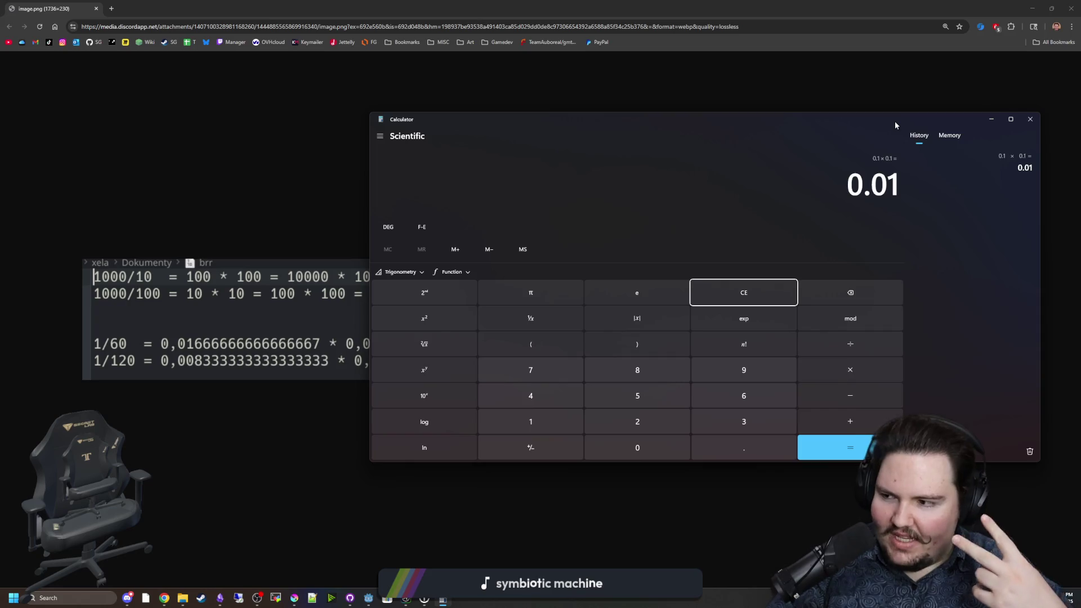
Compute 0.16 × 0.16 = 0.0256, copy the result, and close Calculator.
{"action": "left_click", "coordinate": [762, 297]}
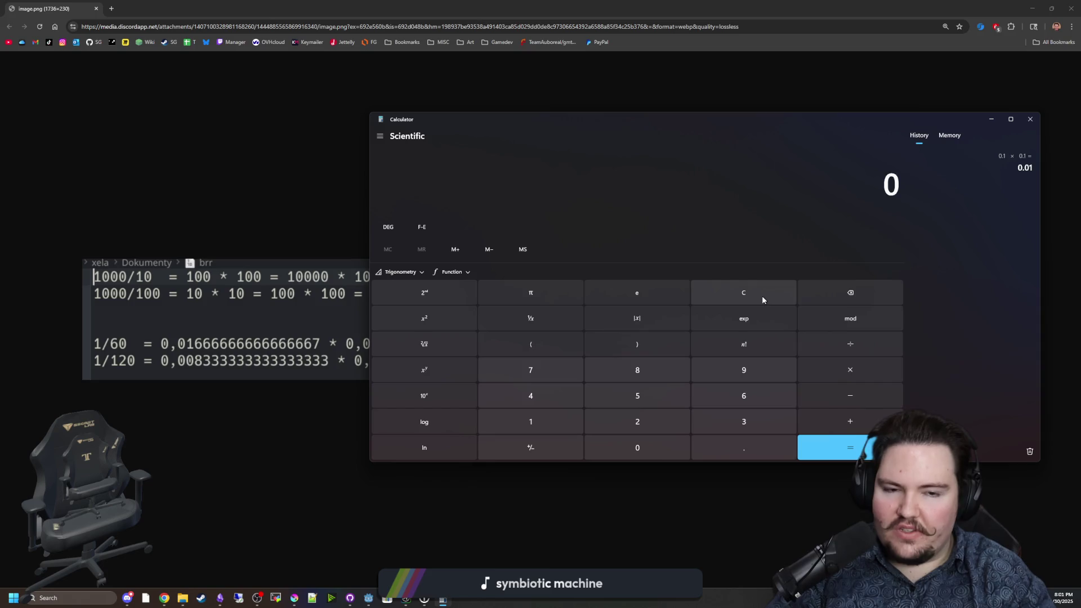
{"action": "type", "text": "0.16"}
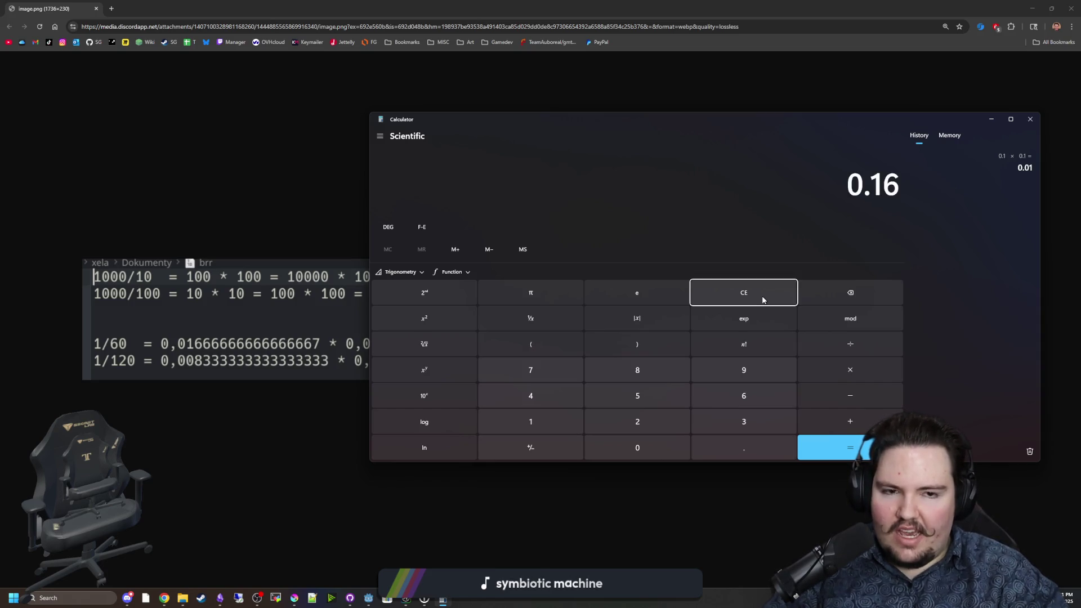
{"action": "left_click", "coordinate": [855, 183]}
{"action": "key", "text": "ctrl+c"}
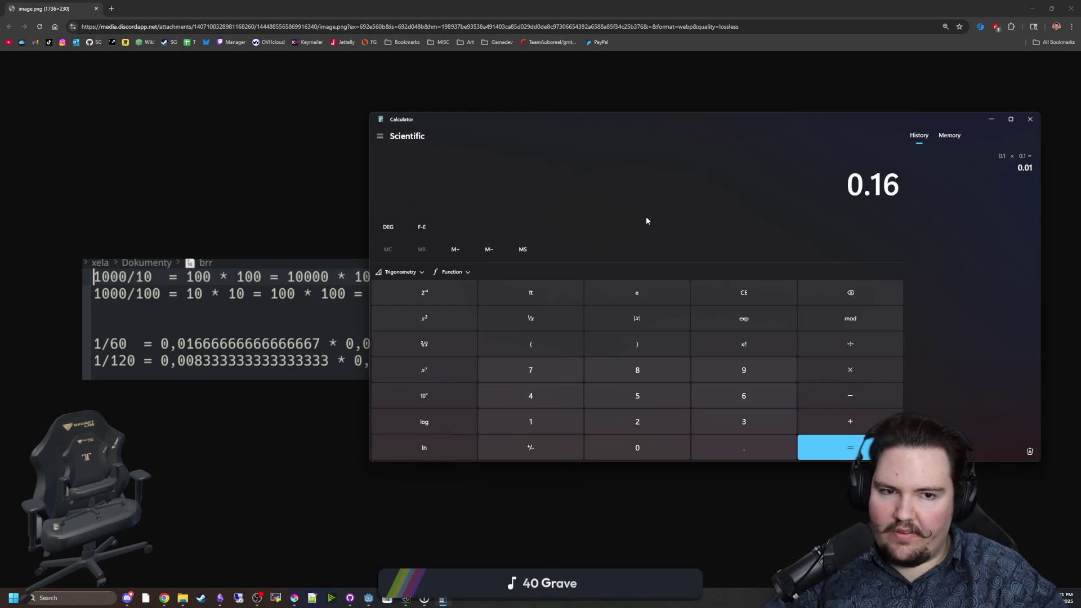
{"action": "key", "text": "asterisk"}
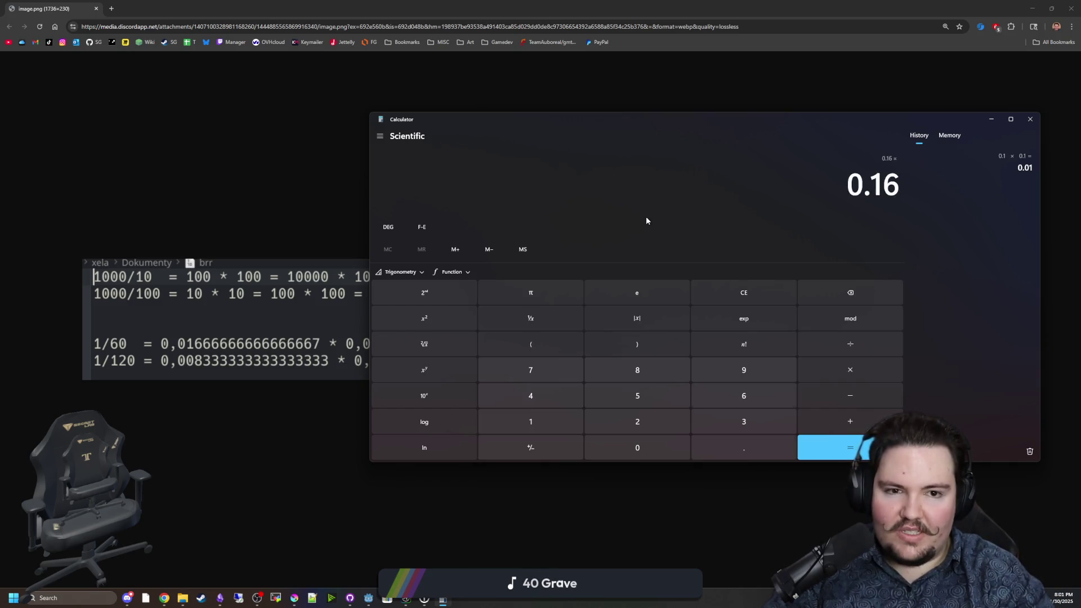
{"action": "key", "text": "Return"}
{"action": "key", "text": "ctrl+c"}
{"action": "left_click", "coordinate": [1030, 119]}
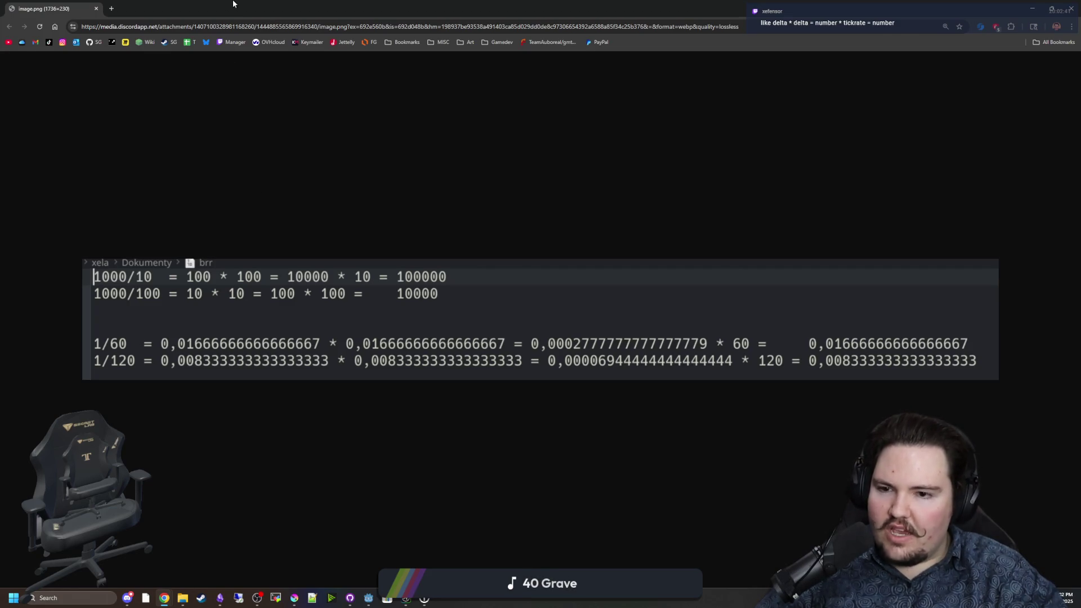
Restore the maximized calculation image window to a smaller size over the Godot editor.
{"action": "left_click_drag", "start_coordinate": [233, 4], "coordinate": [506, 228]}
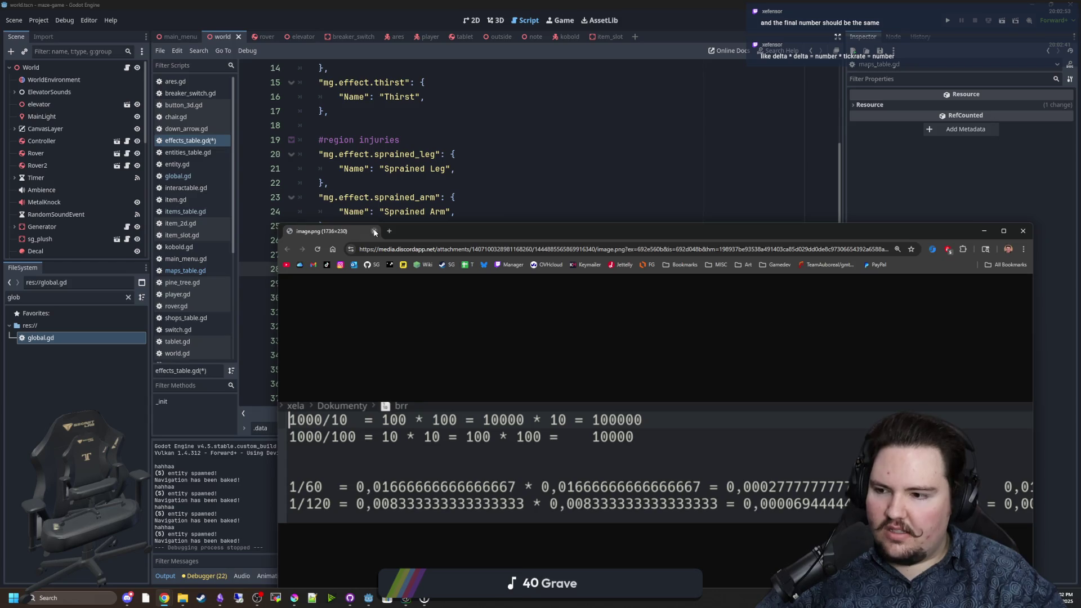
Close the calculation image window to return to effects_table.gd in Godot.
{"action": "left_click", "coordinate": [374, 232]}
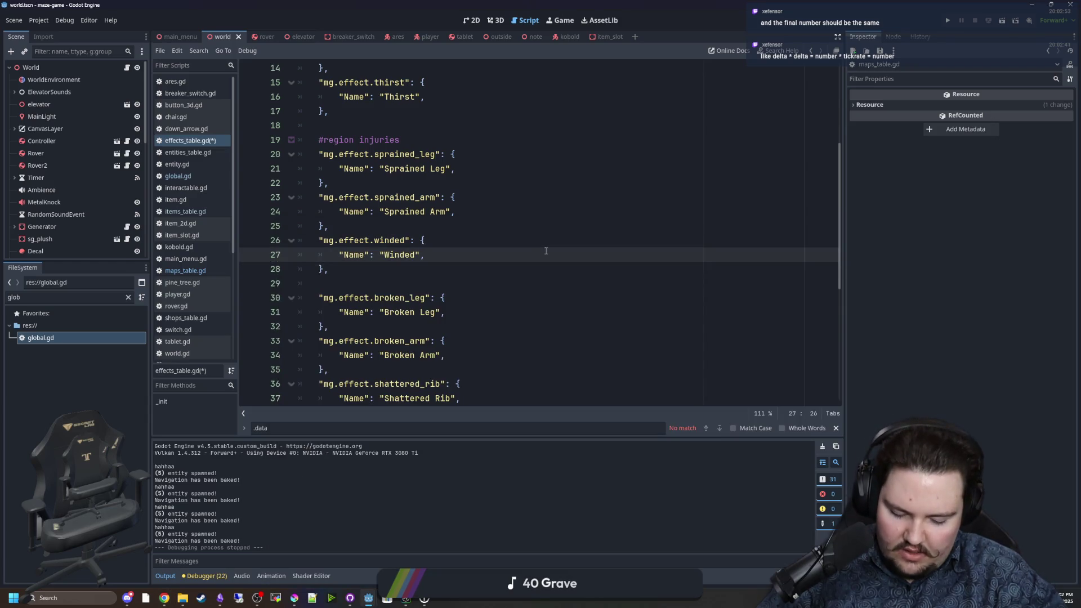